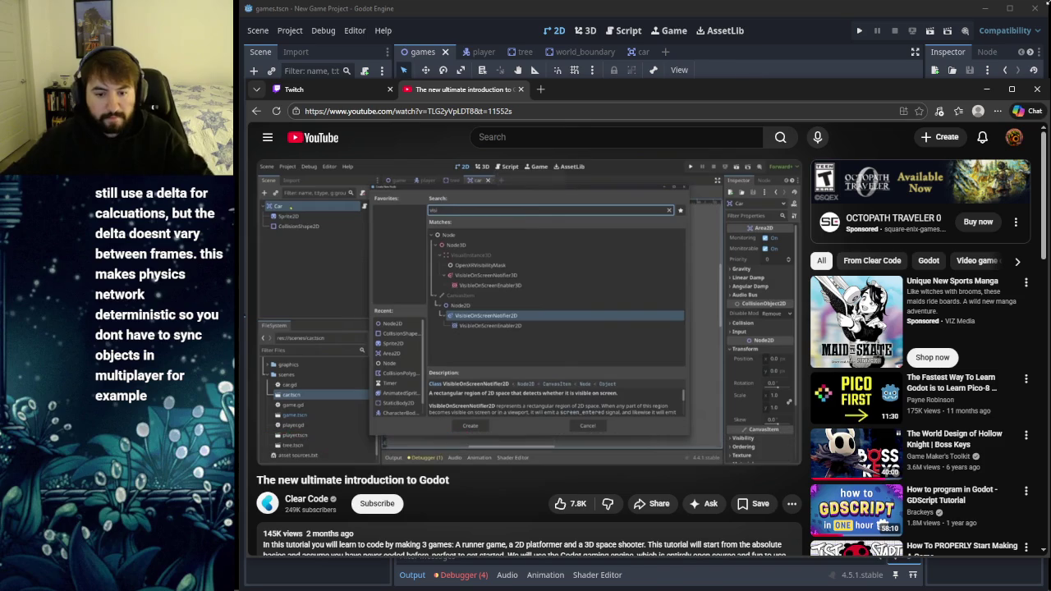
# Step: Play the Godot tutorial on toward the finished car script
pyautogui.click(567, 336)
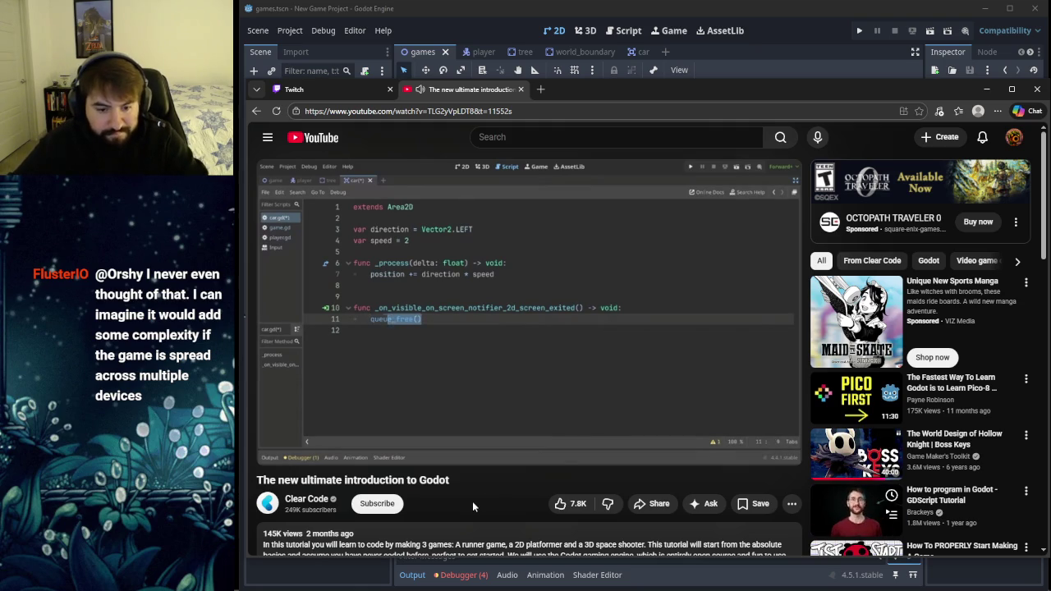
pyautogui.click(525, 361)
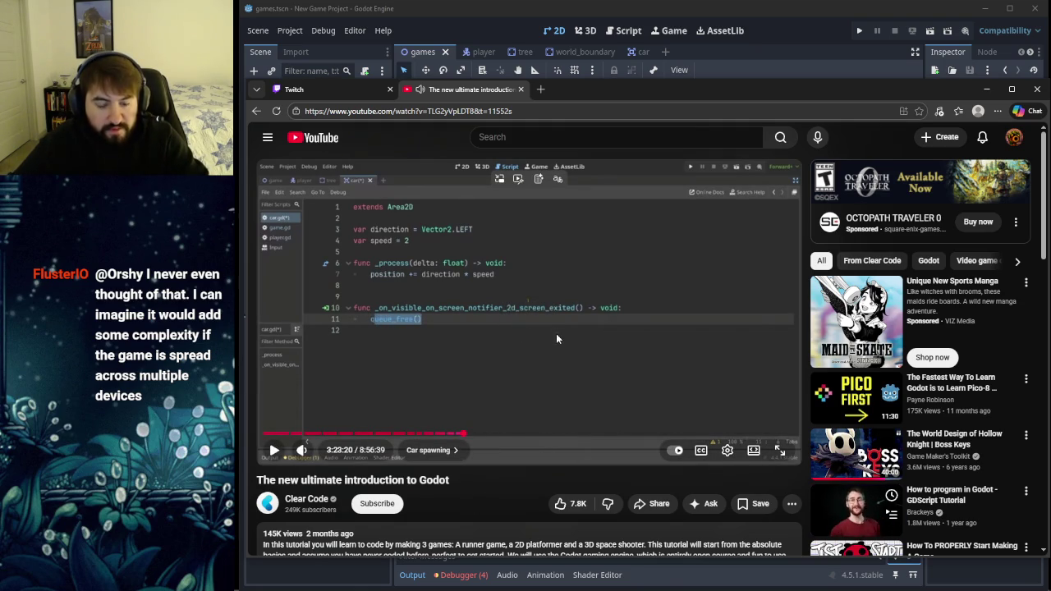
pyautogui.click(515, 335)
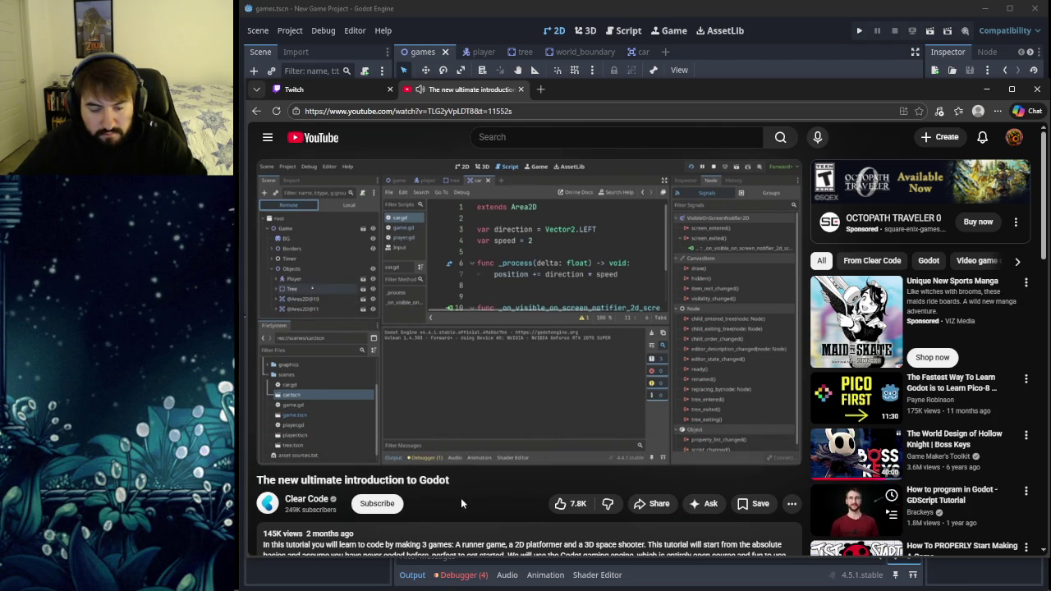
# Step: Rewind slightly, pause at 3:23:18 on the queue_free() car script, and return to Godot
pyautogui.moveTo(506, 391)
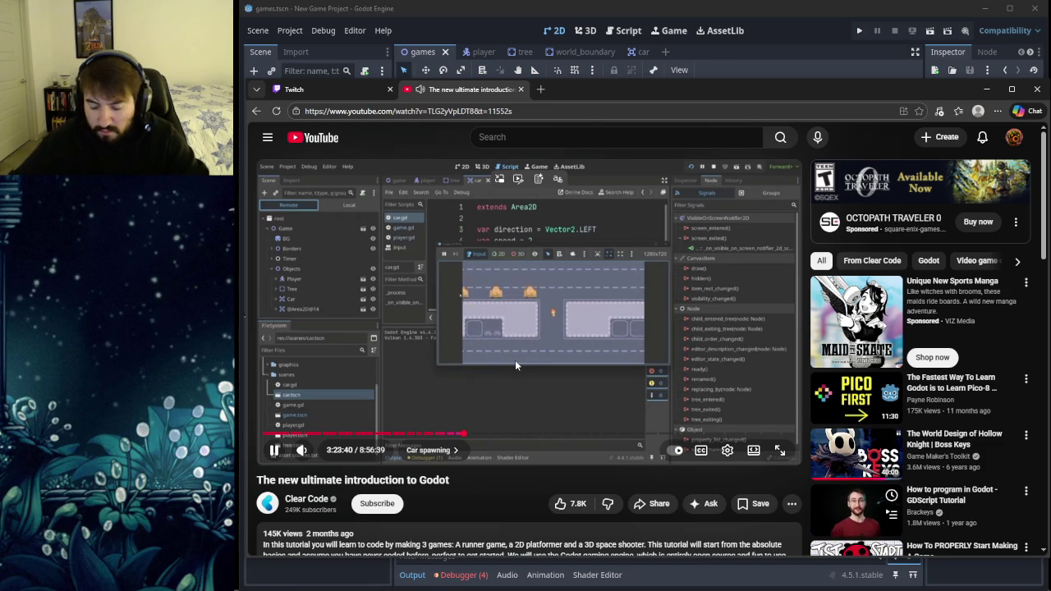
pyautogui.press('j')
pyautogui.press('Left')
pyautogui.press('Left')
pyautogui.press('Left')
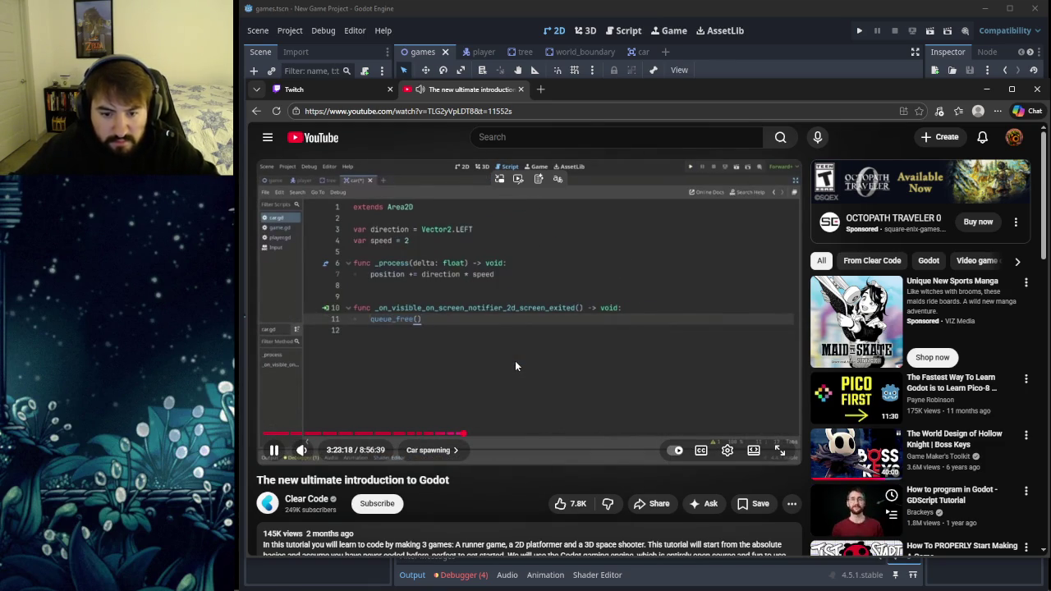
pyautogui.press('k')
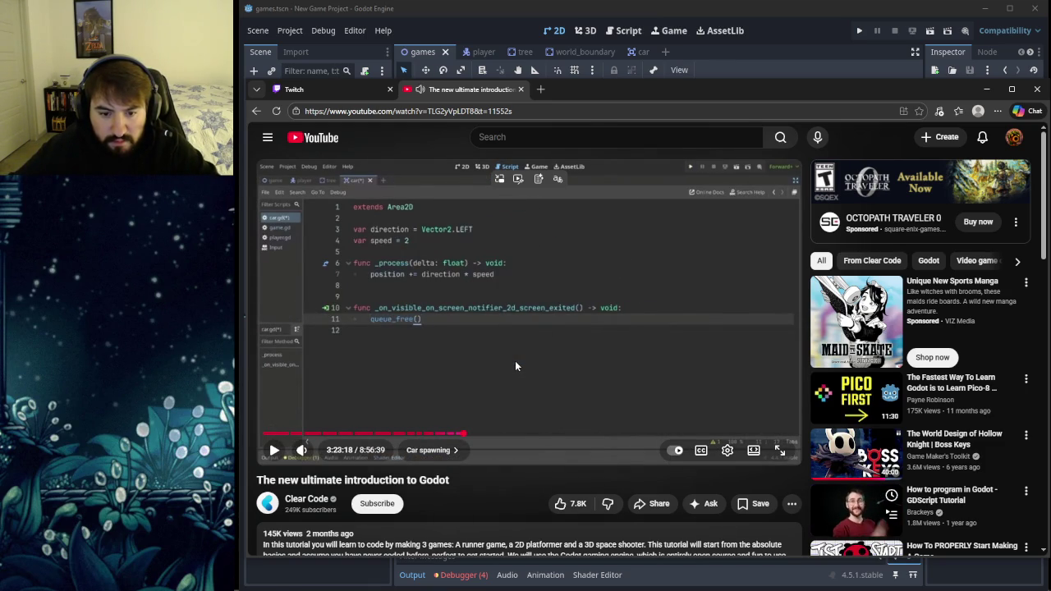
pyautogui.click(480, 12)
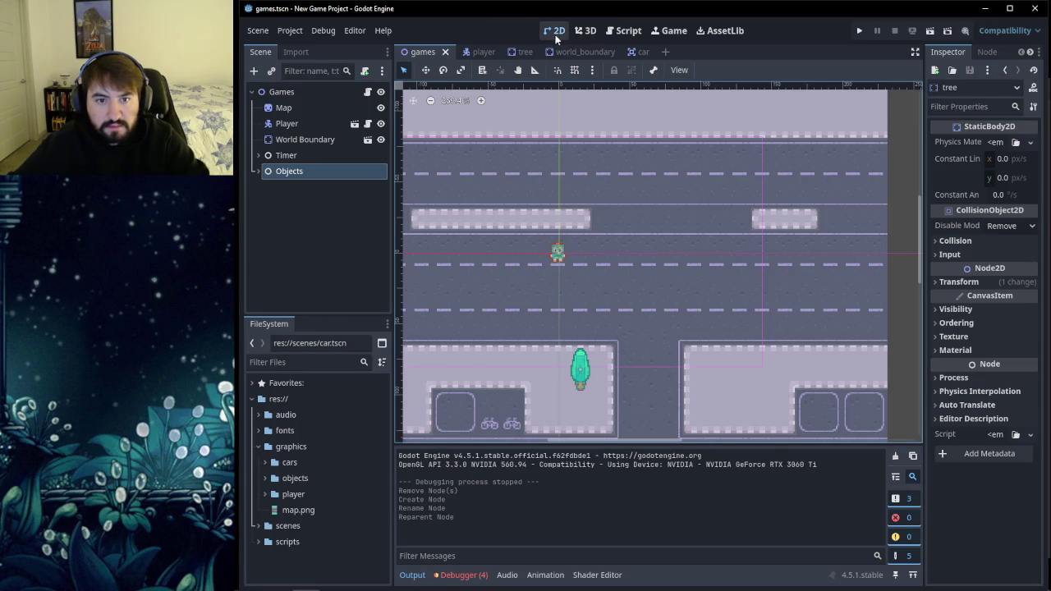
# Step: Zoom in and out over the games scene's road map, then bring the tutorial back
pyautogui.scroll(-10, 536, 243)
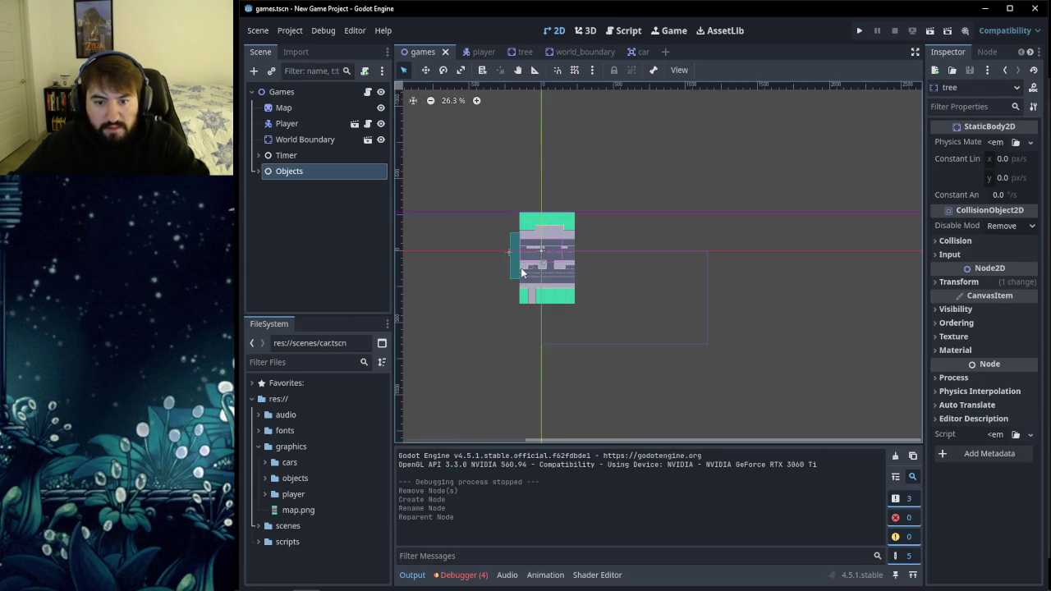
pyautogui.scroll(7, 529, 273)
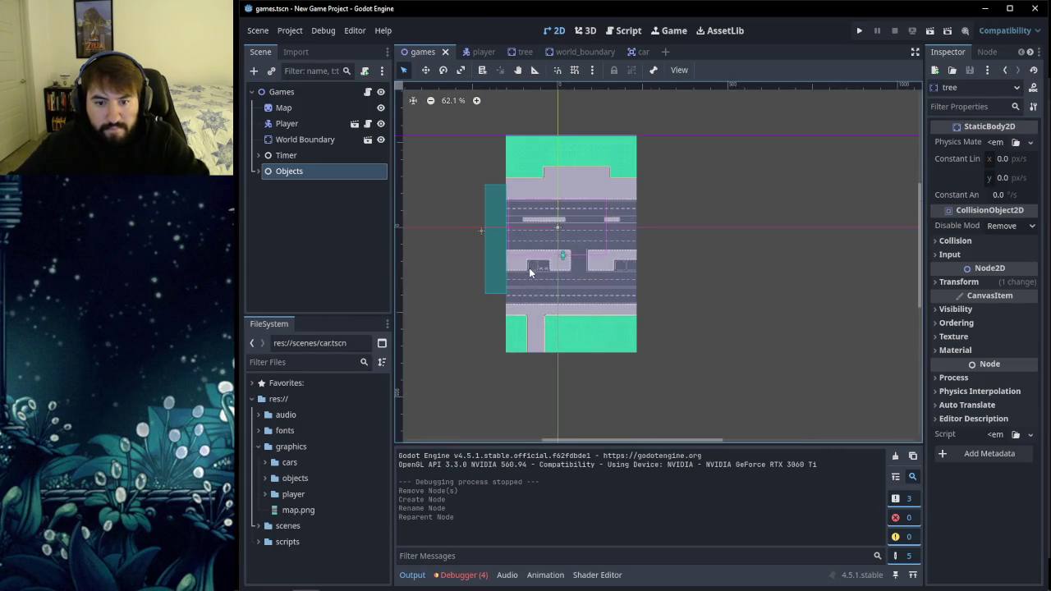
pyautogui.scroll(-4, 529, 267)
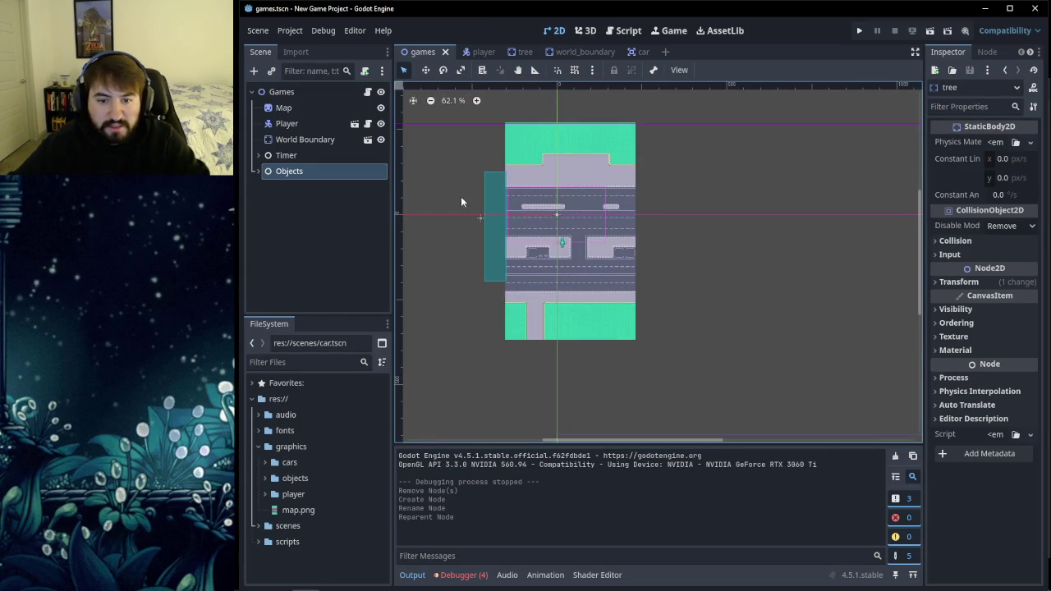
pyautogui.scroll(-8, 570, 207)
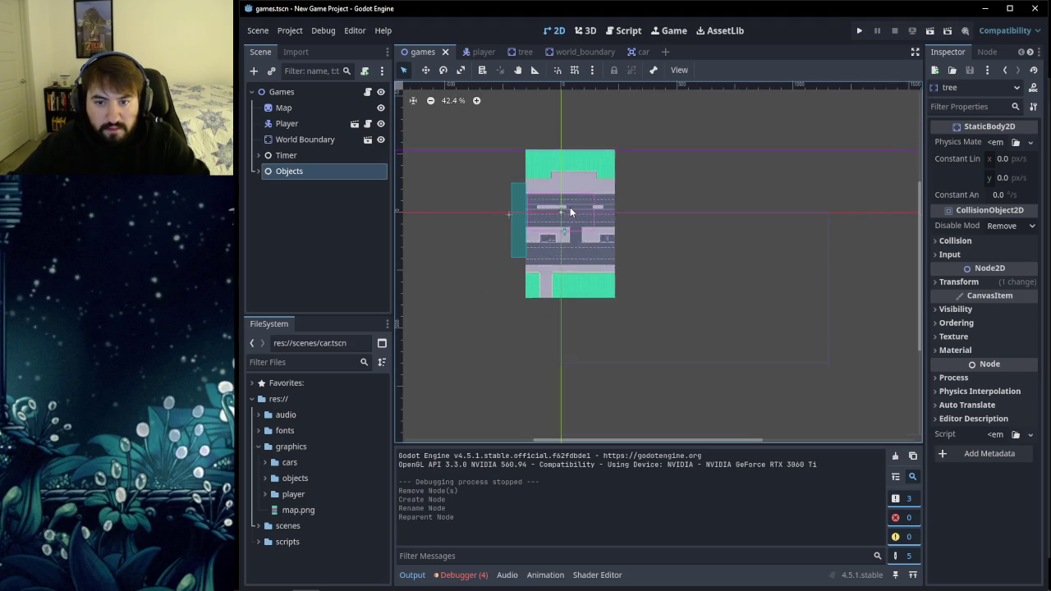
pyautogui.scroll(11, 571, 211)
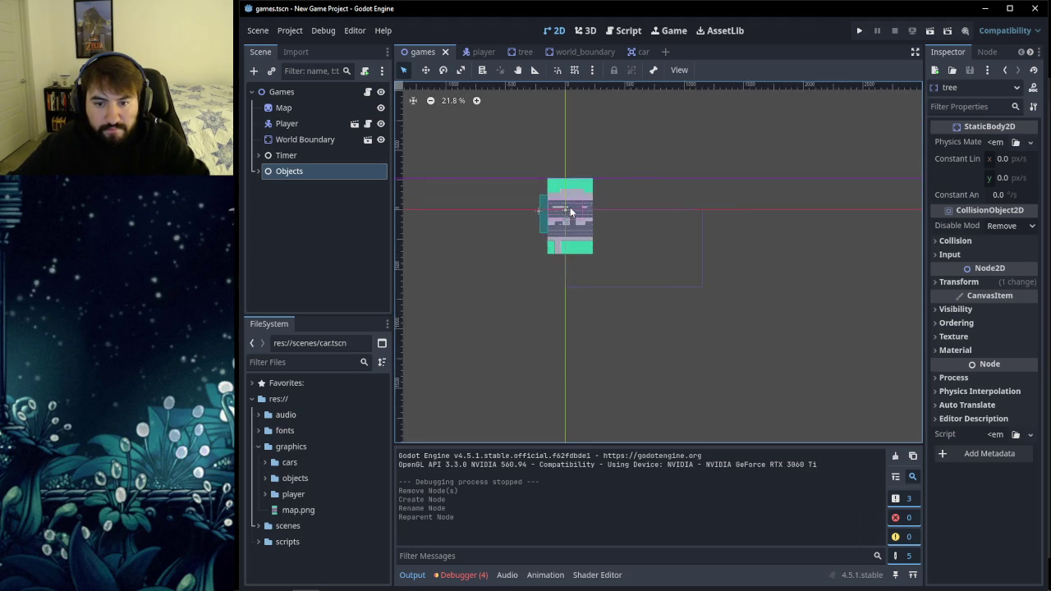
pyautogui.scroll(1, 571, 211)
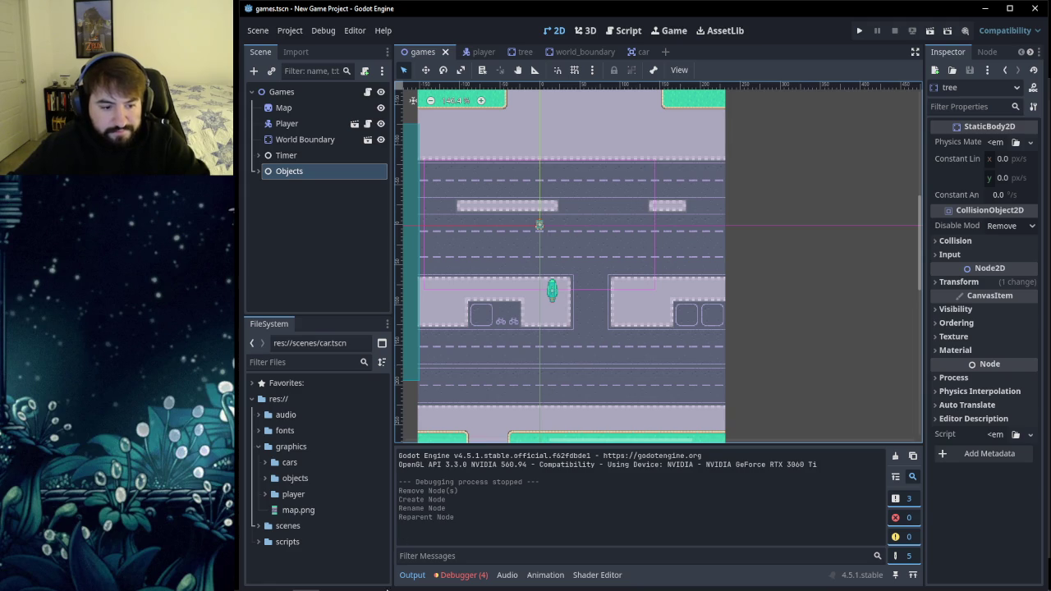
pyautogui.click(250, 581)
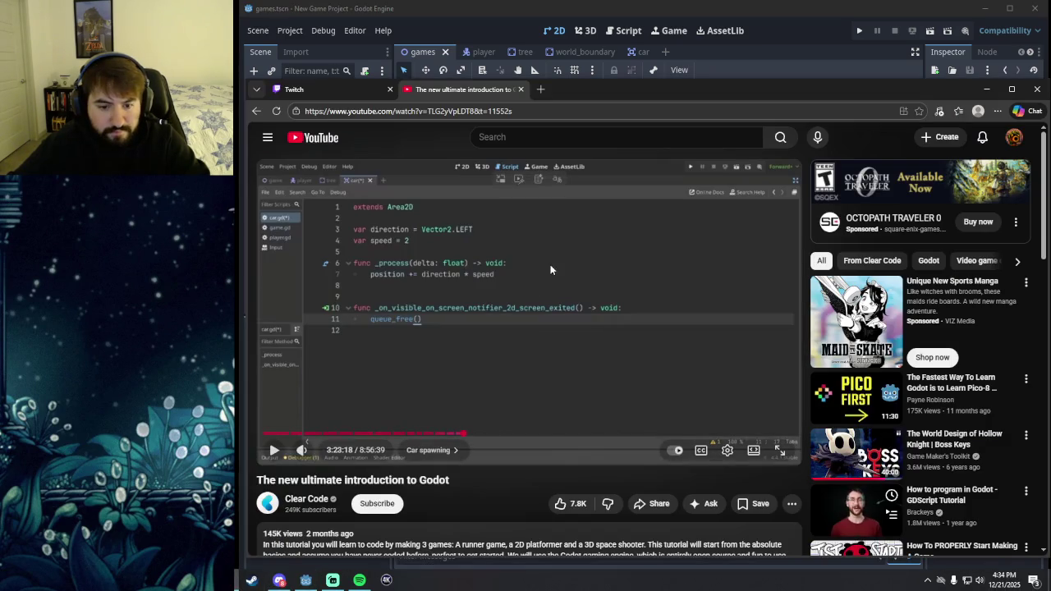
# Step: Play the tutorial until the remote tree lists a Car under Objects, then return to Godot
pyautogui.click(519, 320)
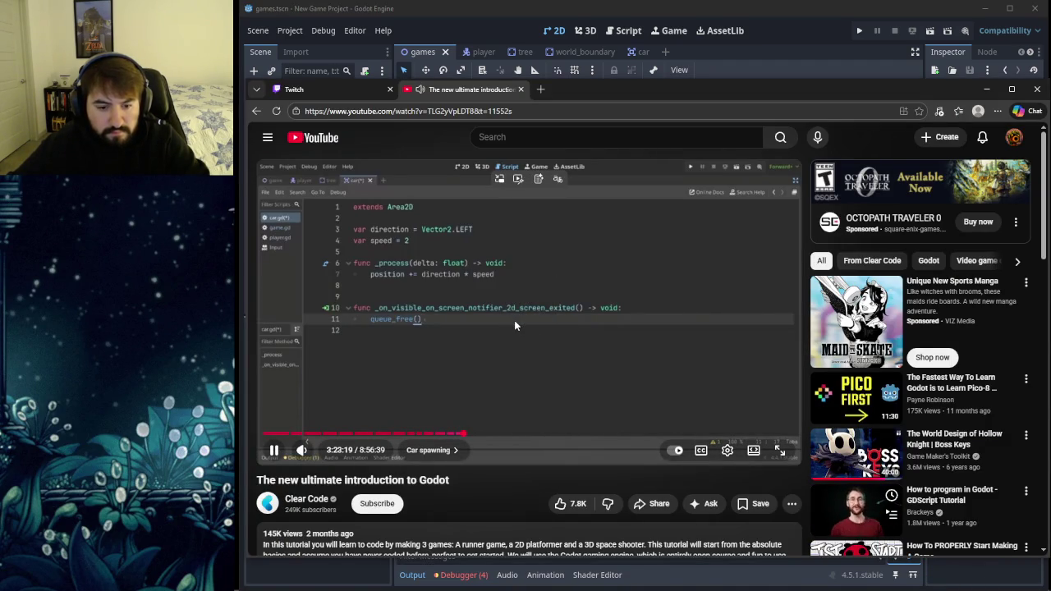
pyautogui.click(507, 325)
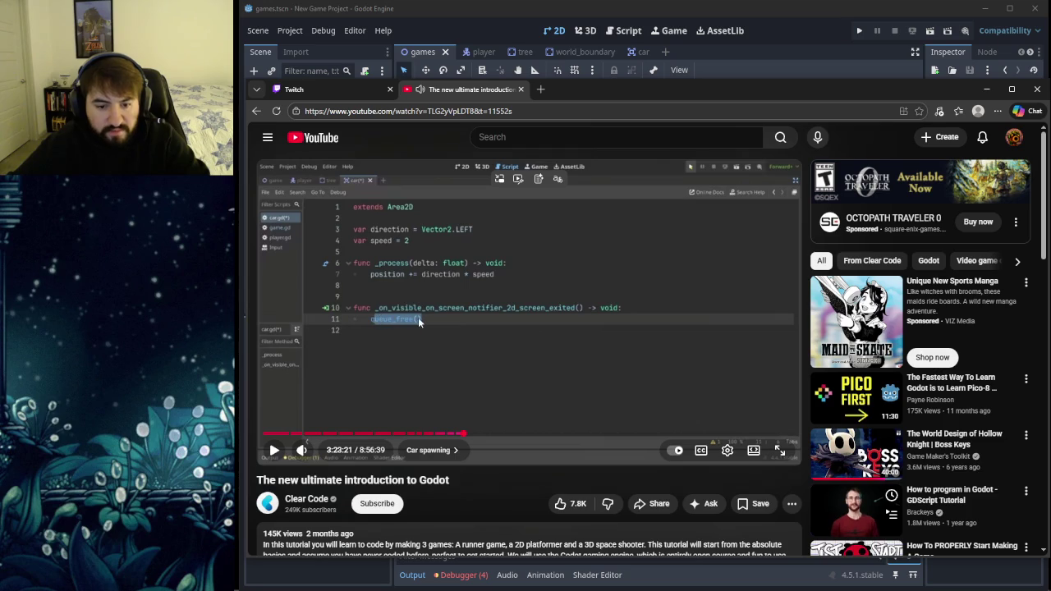
pyautogui.click(525, 348)
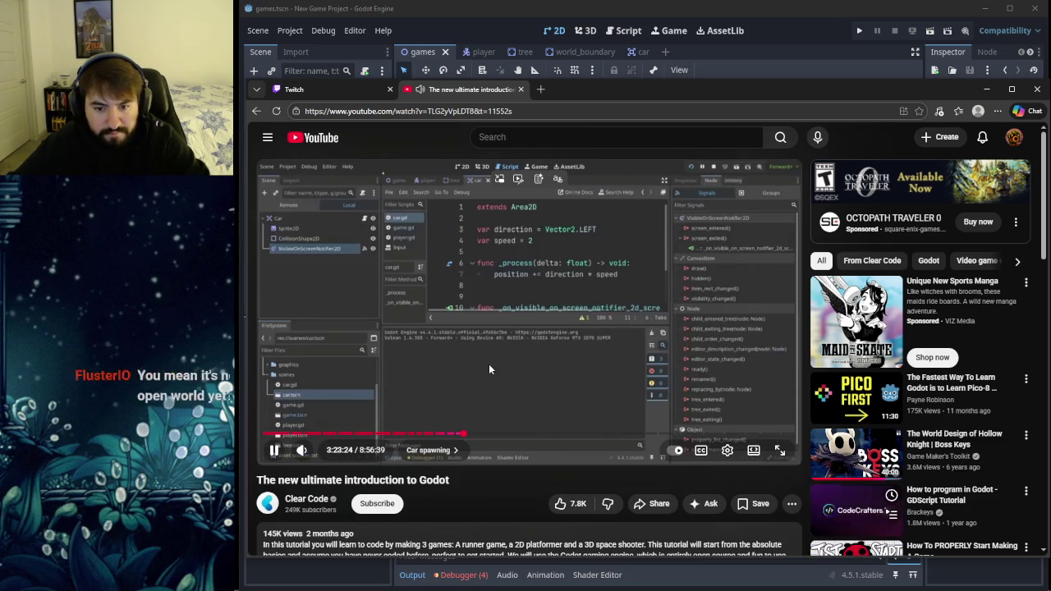
pyautogui.click(473, 362)
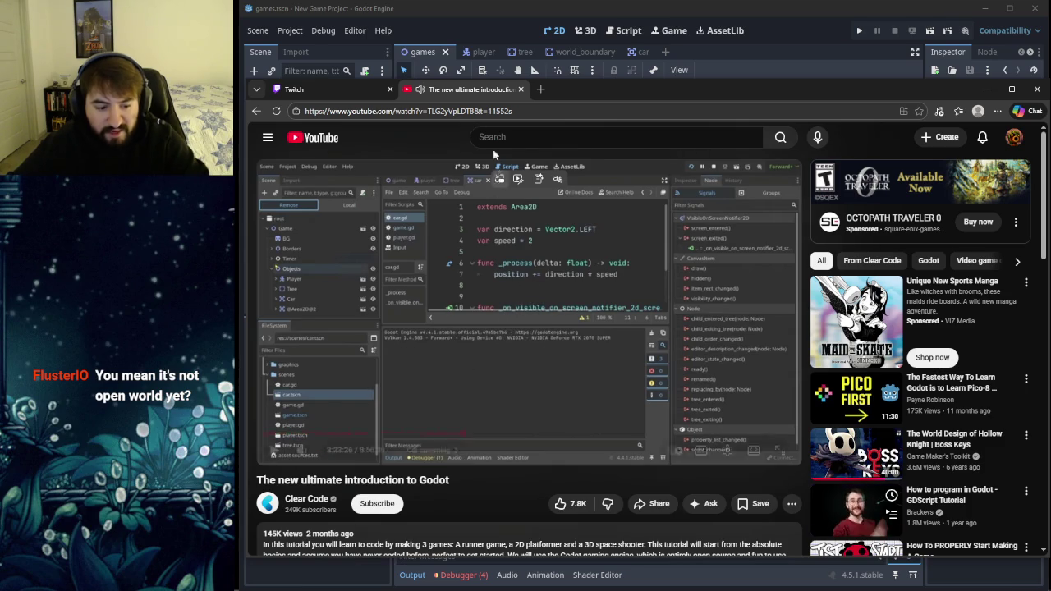
pyautogui.click(455, 16)
# Step: Zoom around the games scene's road map again, then bring the tutorial forward
pyautogui.scroll(-8, 594, 227)
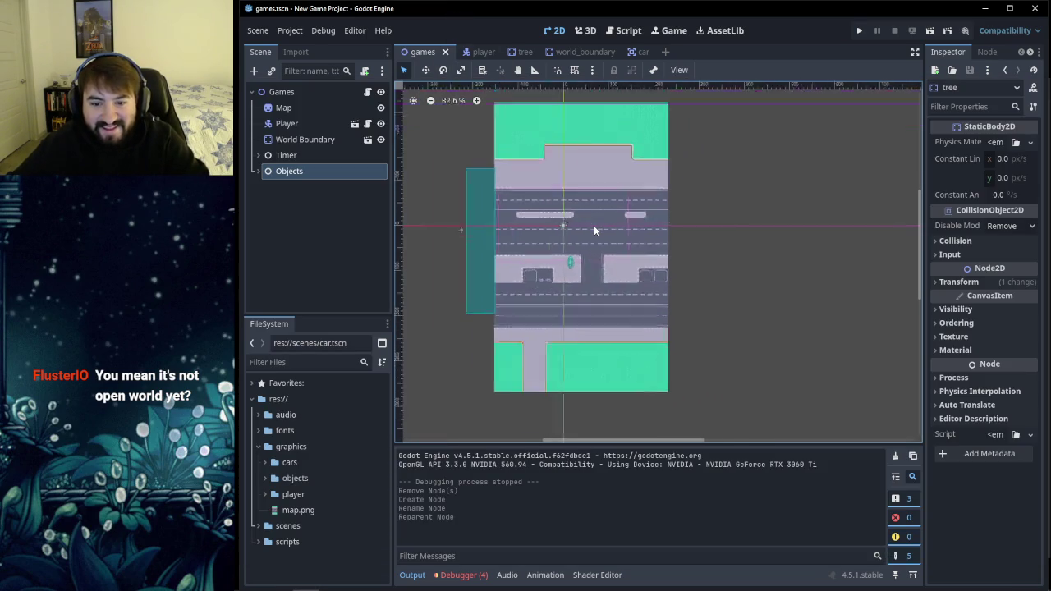
pyautogui.scroll(8, 593, 225)
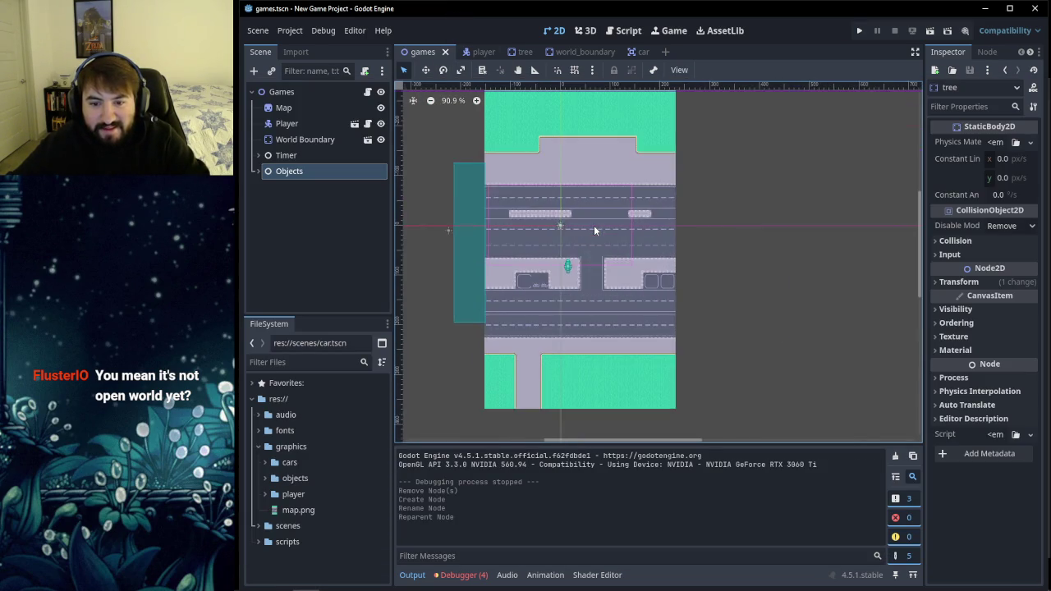
pyautogui.scroll(4, 671, 270)
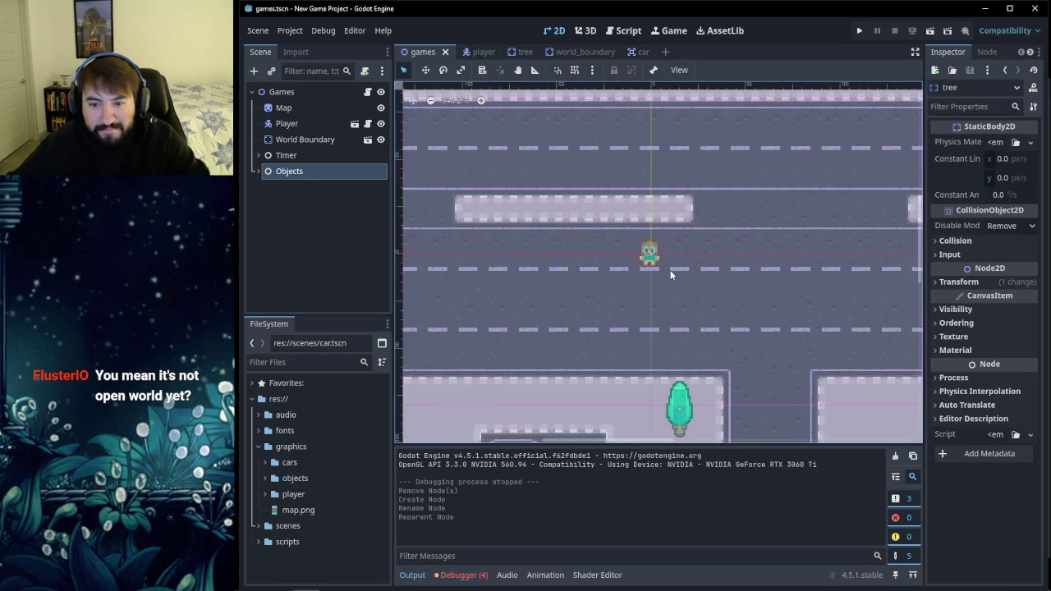
pyautogui.scroll(-4, 670, 270)
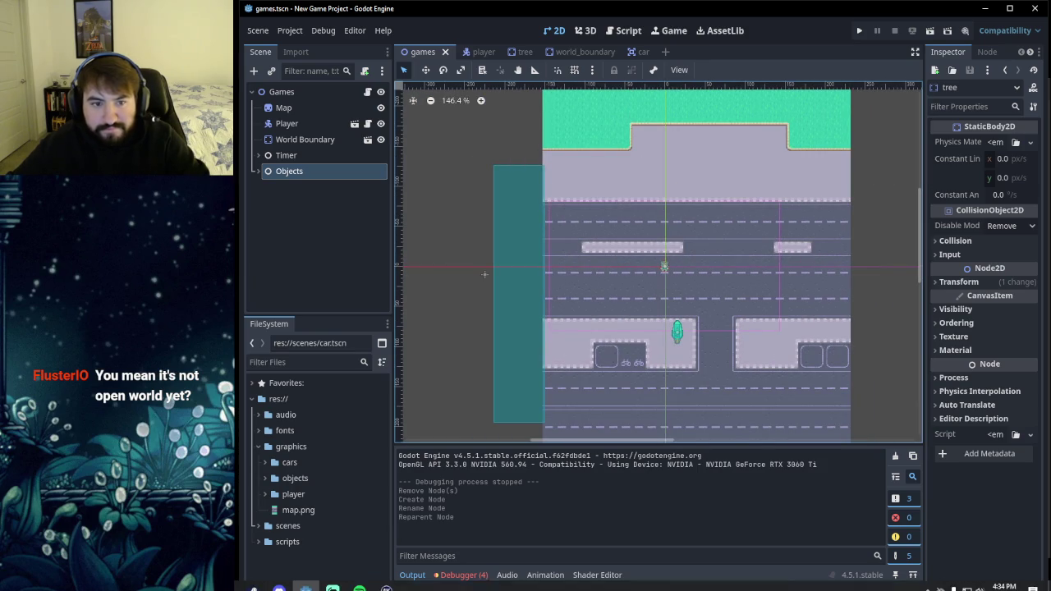
pyautogui.click(279, 579)
# Step: Rewind the tutorial 30 s to the VisibleOnScreenNotifier2D step and open Godot's car scene
pyautogui.click(568, 255)
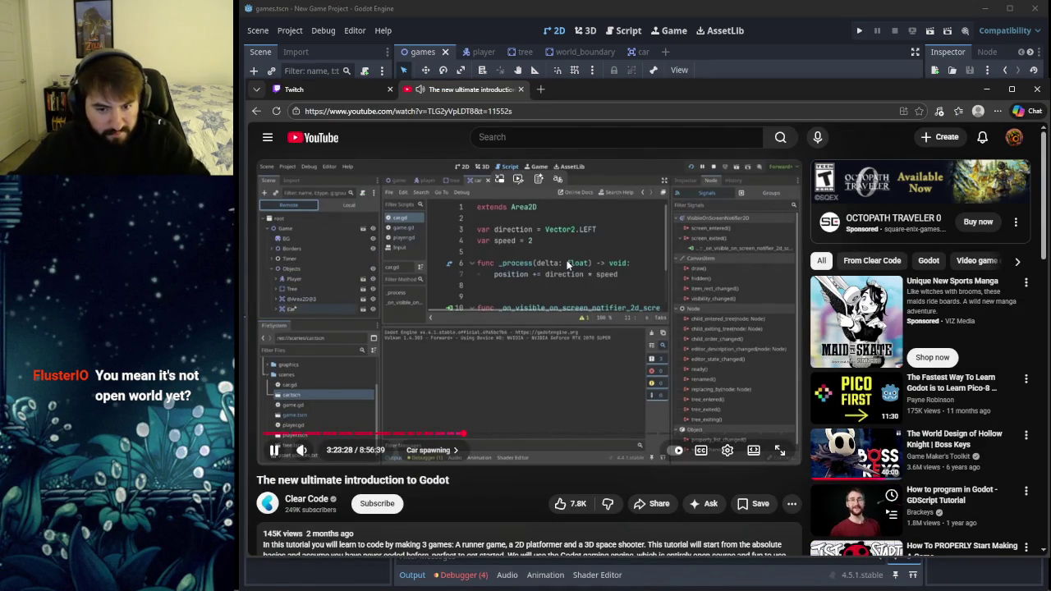
pyautogui.press('Left')
pyautogui.press('Left')
pyautogui.press('Left')
pyautogui.press('Left')
pyautogui.press('Left')
pyautogui.press('Left')
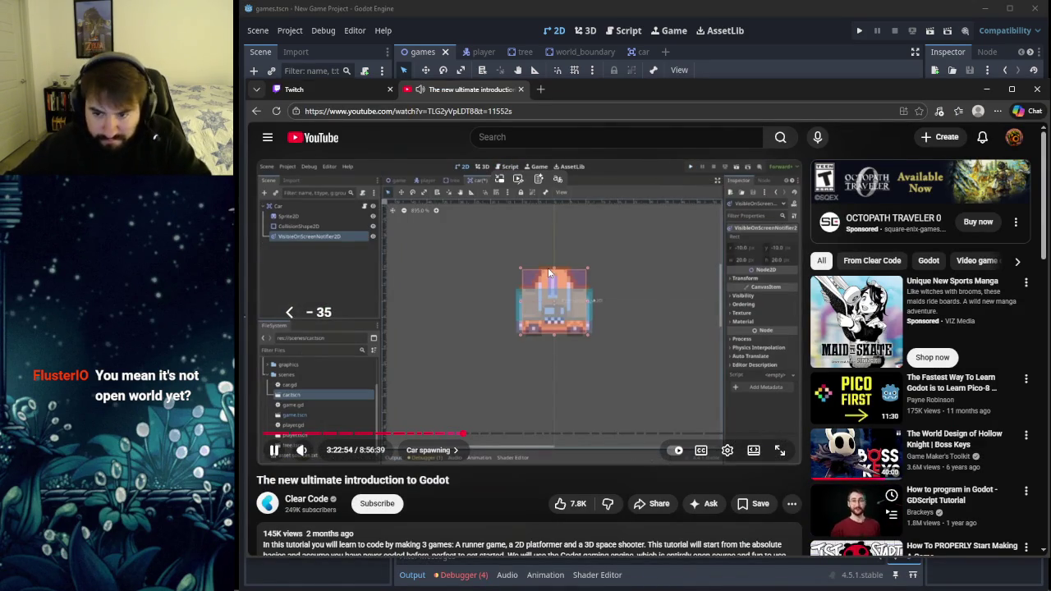
pyautogui.click(589, 250)
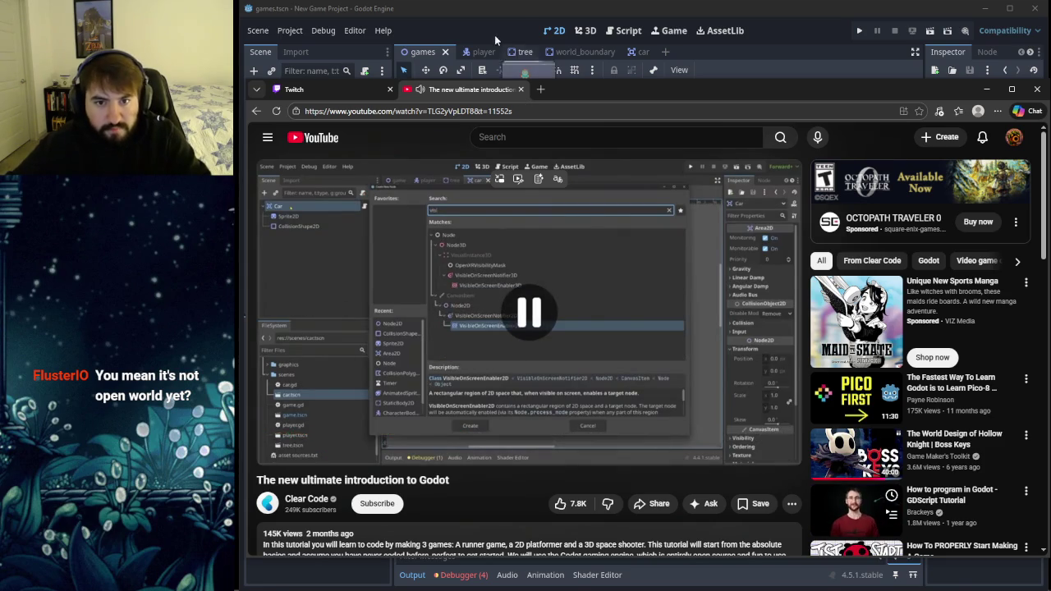
pyautogui.click(526, 66)
pyautogui.click(632, 54)
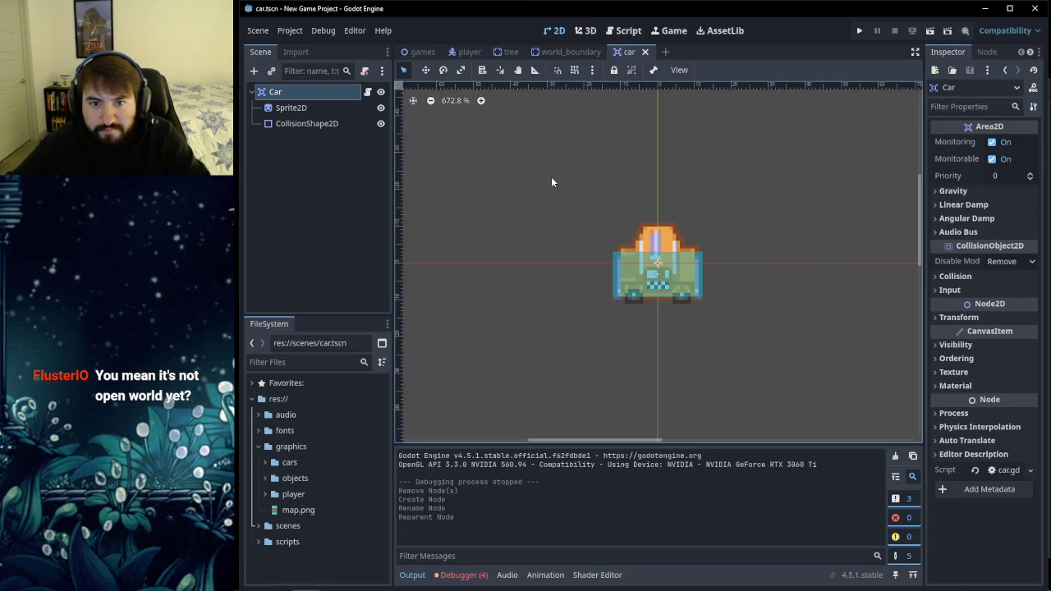
# Step: Add a VisibleOnScreenNotifier2D child under Car, found by searching 'visibi'
pyautogui.click(254, 72)
pyautogui.write('visibi')
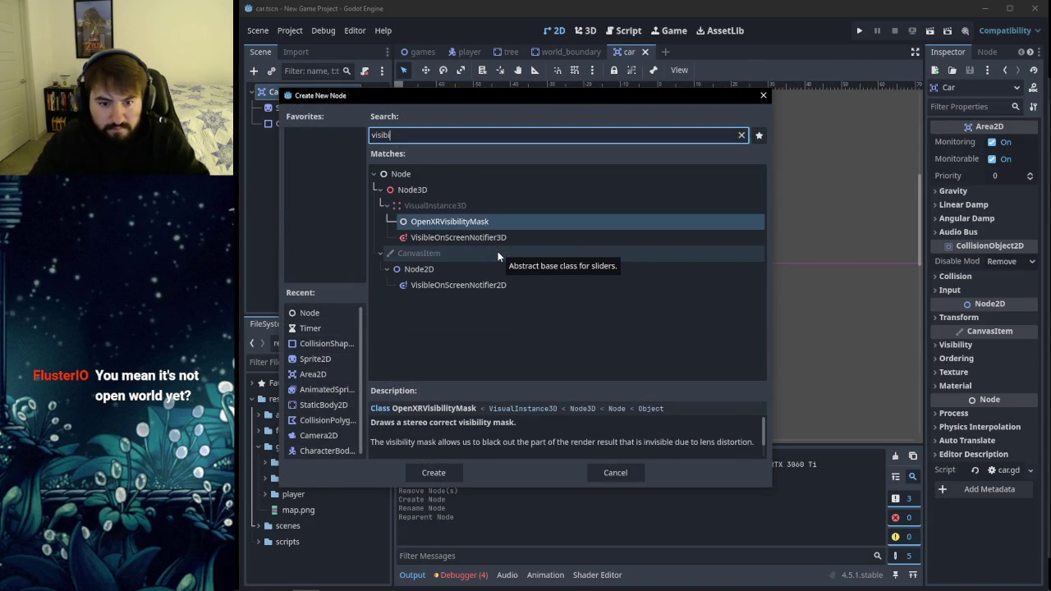
pyautogui.click(545, 235)
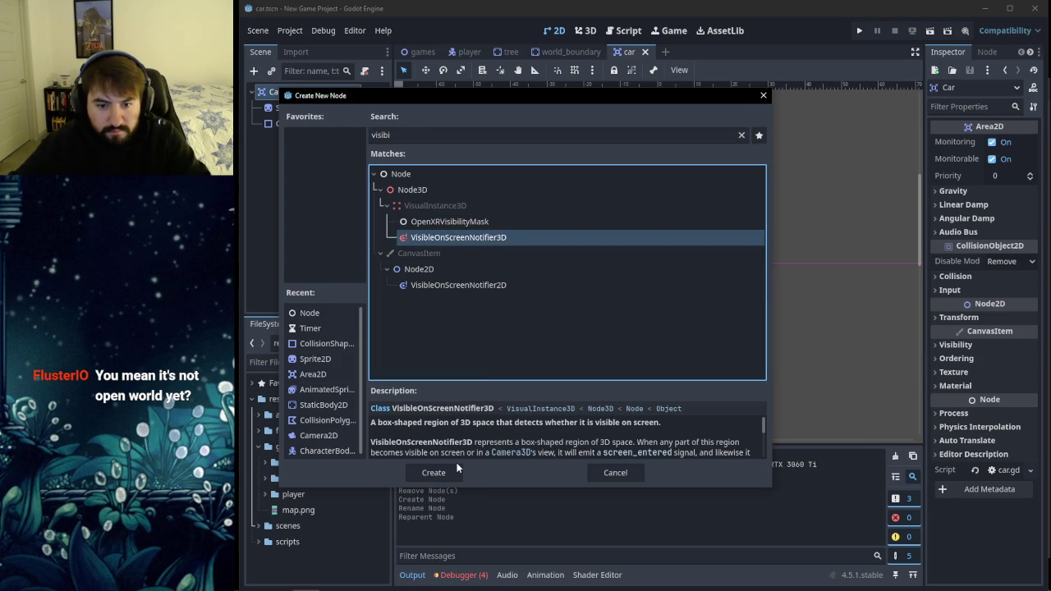
pyautogui.click(492, 285)
pyautogui.click(442, 472)
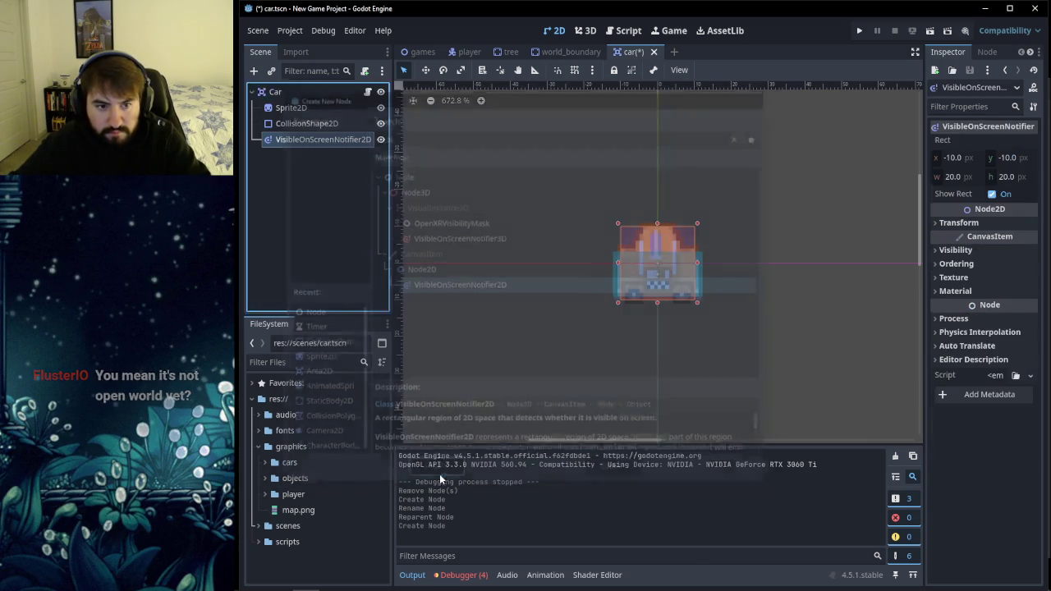
# Step: Inspect the notifier's screen_exited signal connection, cancel it, and return to the tutorial
pyautogui.click(987, 52)
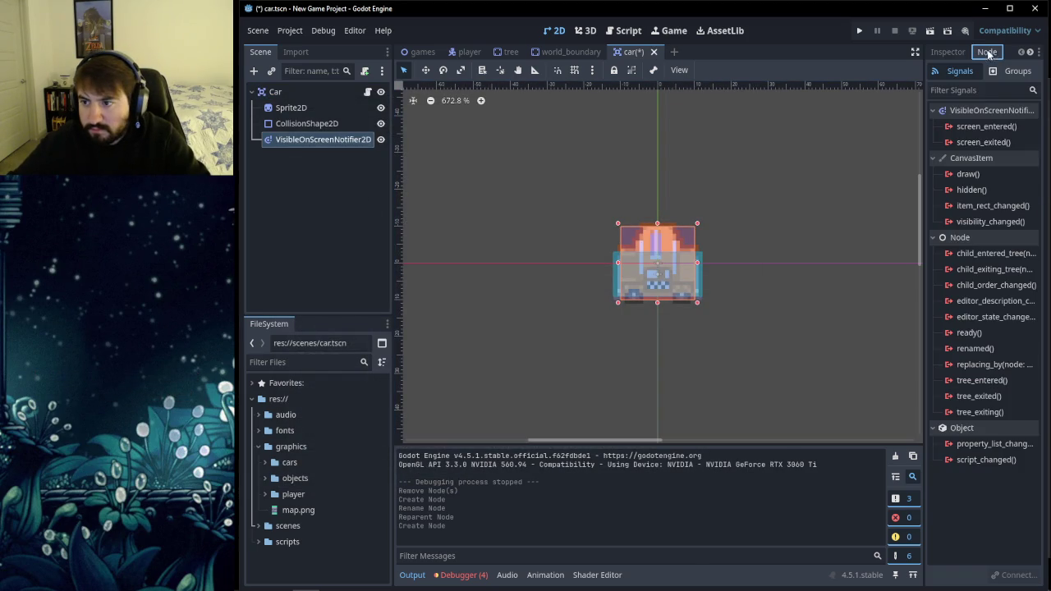
pyautogui.doubleClick(983, 141)
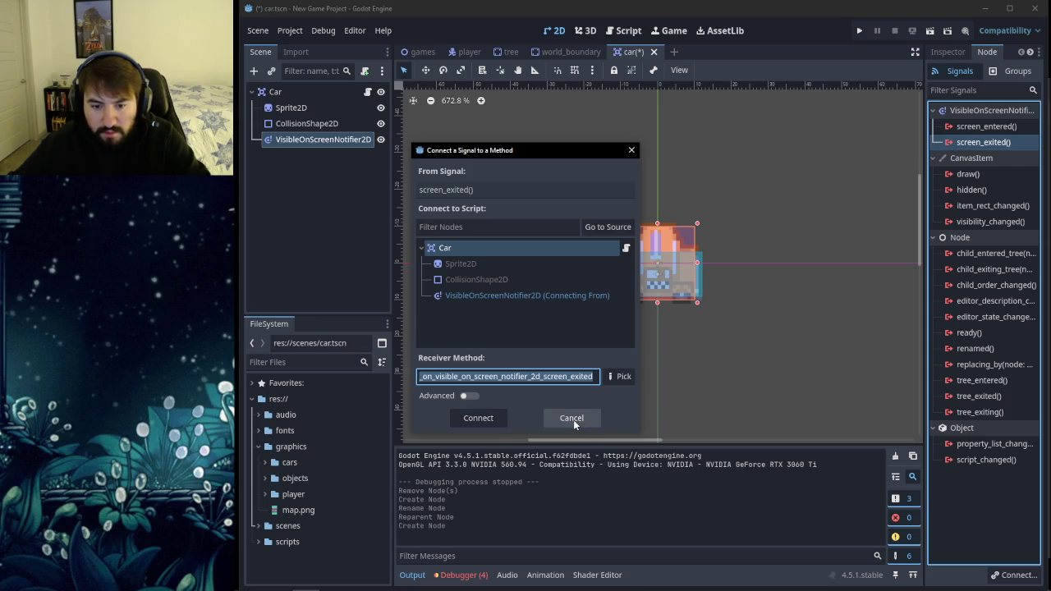
pyautogui.click(573, 420)
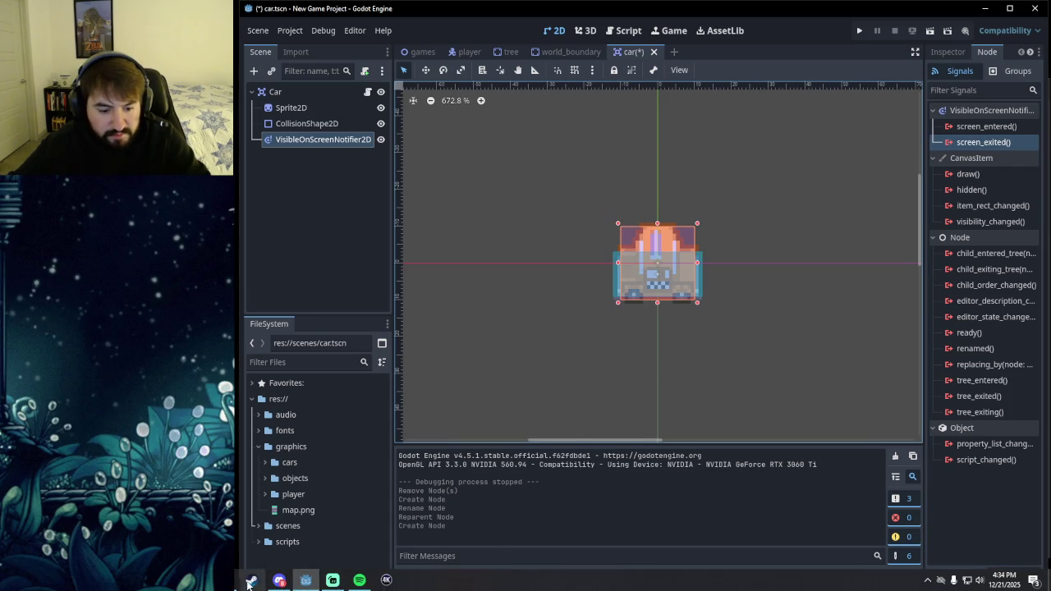
pyautogui.click(252, 581)
# Step: Watch the tutorial up to the generated screen_exited handler in car.gd, then return to Godot
pyautogui.click(504, 349)
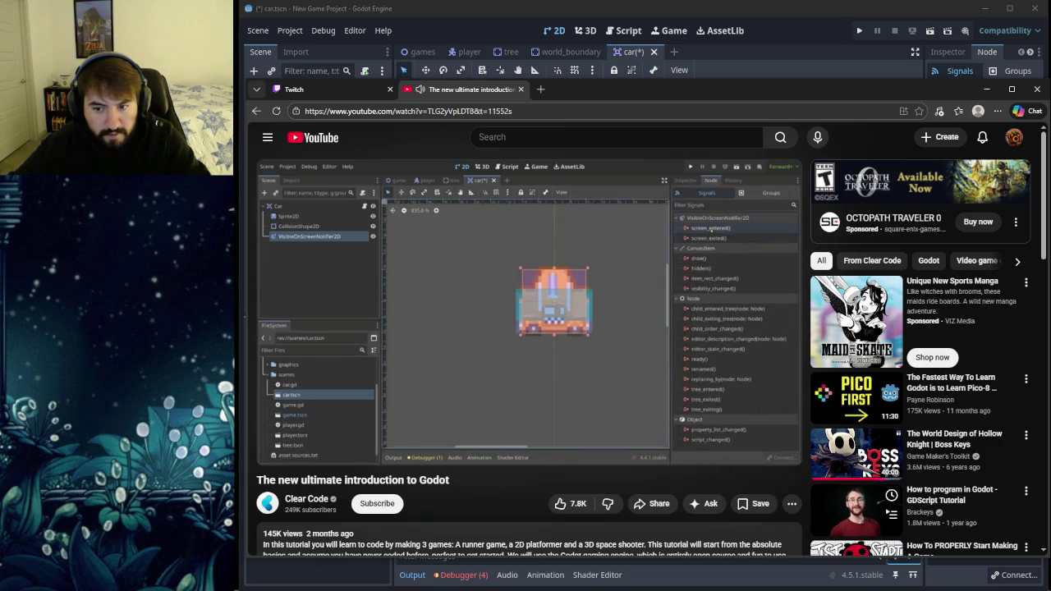
pyautogui.moveTo(445, 348)
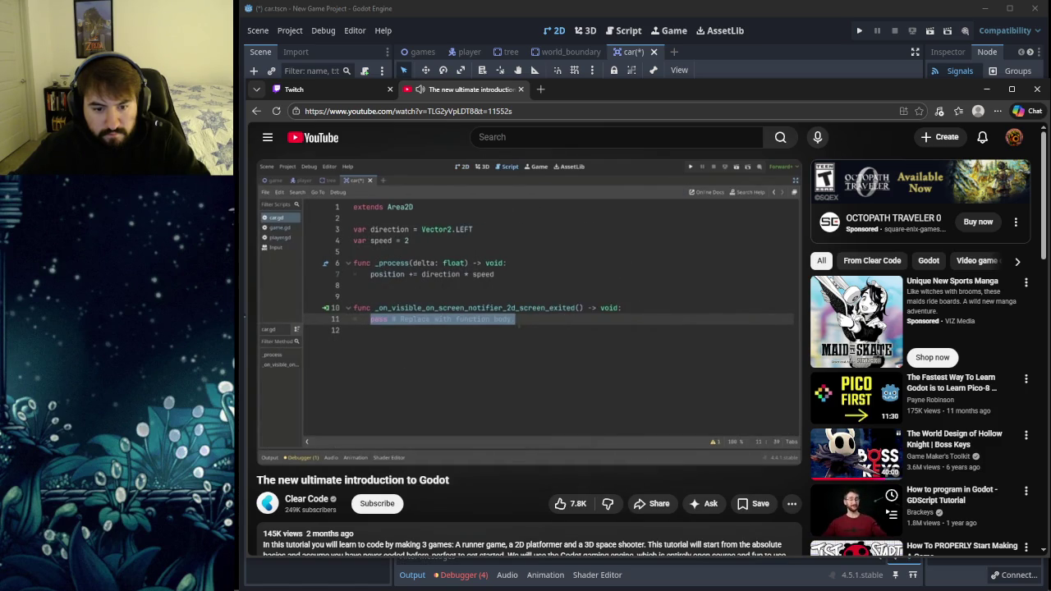
pyautogui.click(418, 330)
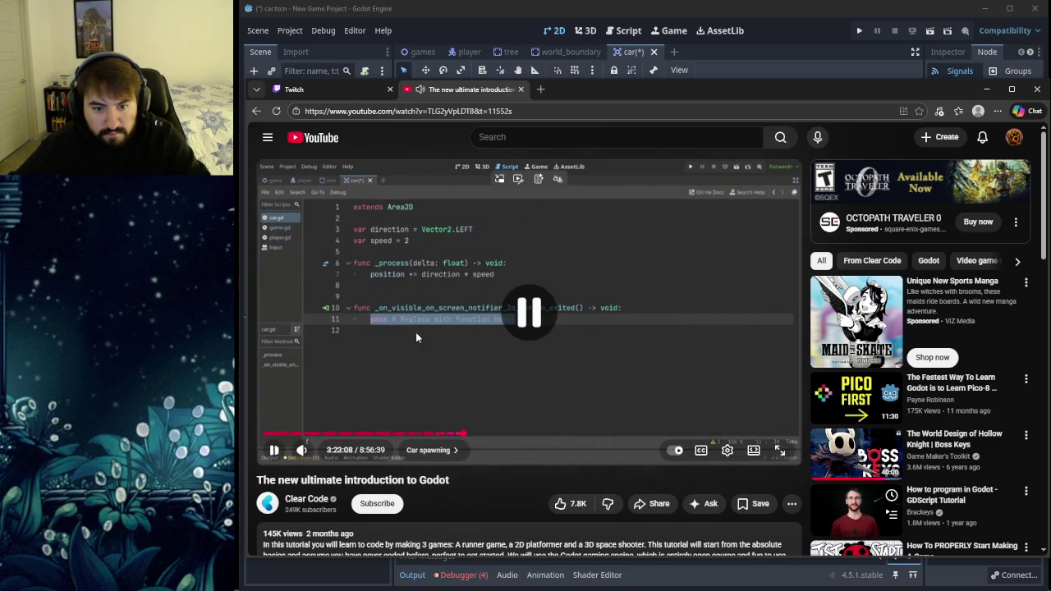
pyautogui.click(614, 15)
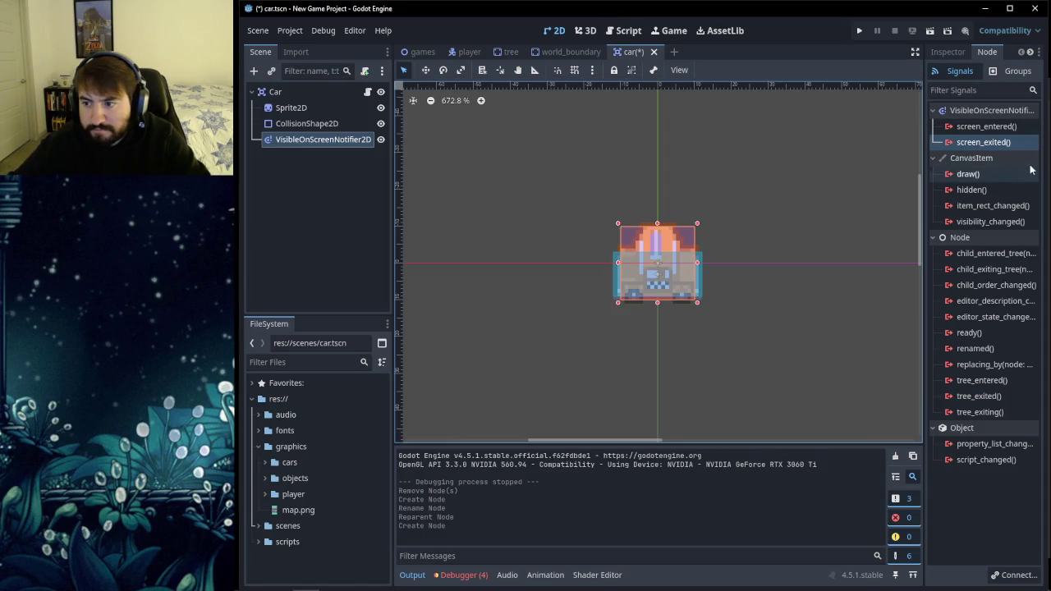
# Step: Connect the notifier's screen_exited signal to a new function in car.gd
pyautogui.doubleClick(1002, 142)
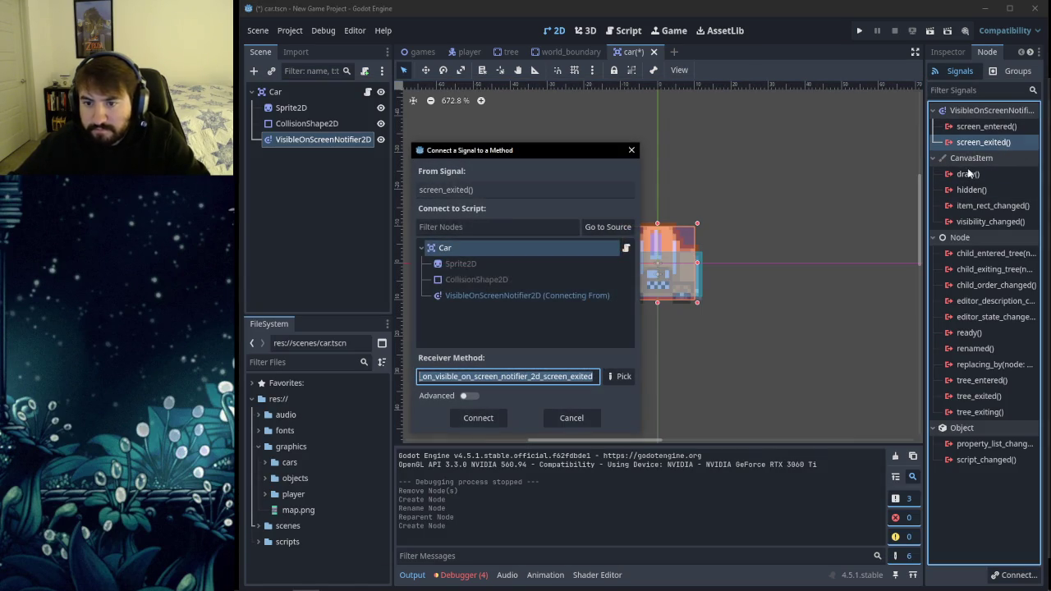
pyautogui.click(472, 258)
pyautogui.click(491, 421)
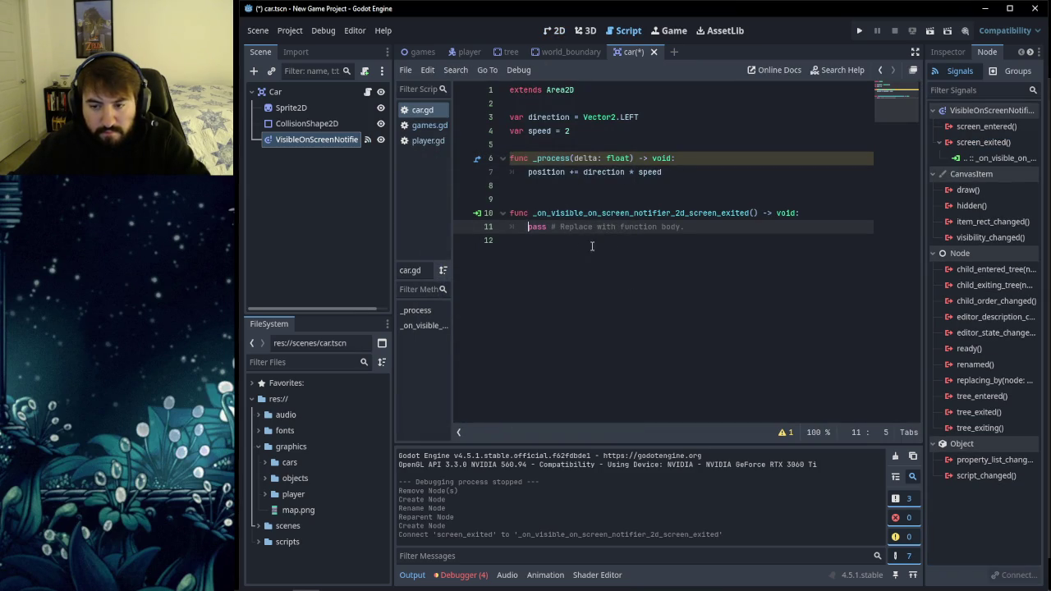
# Step: Replace the handler's pass with queue_free(), save, and run the project
pyautogui.moveTo(692, 228); pyautogui.dragTo(530, 230)
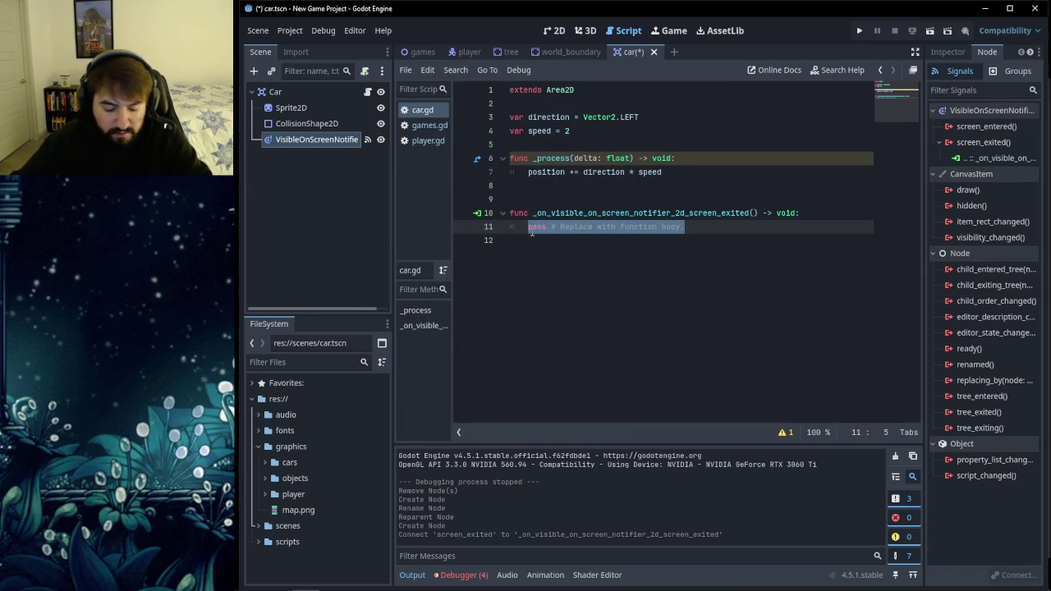
pyautogui.write('queue')
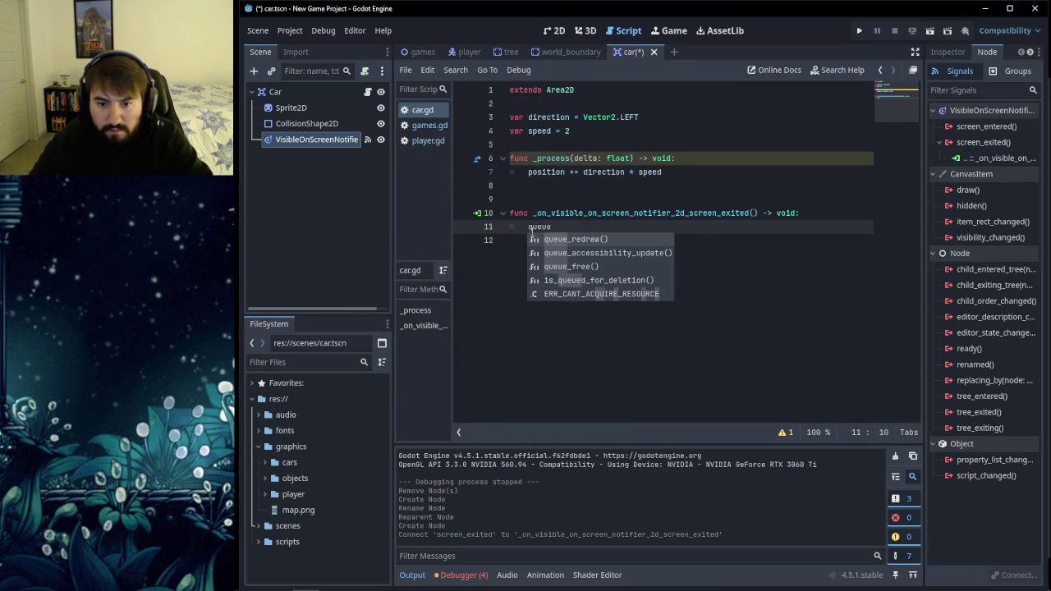
pyautogui.press('Down')
pyautogui.press('Down')
pyautogui.press('Down')
pyautogui.press('Up')
pyautogui.press('Return')
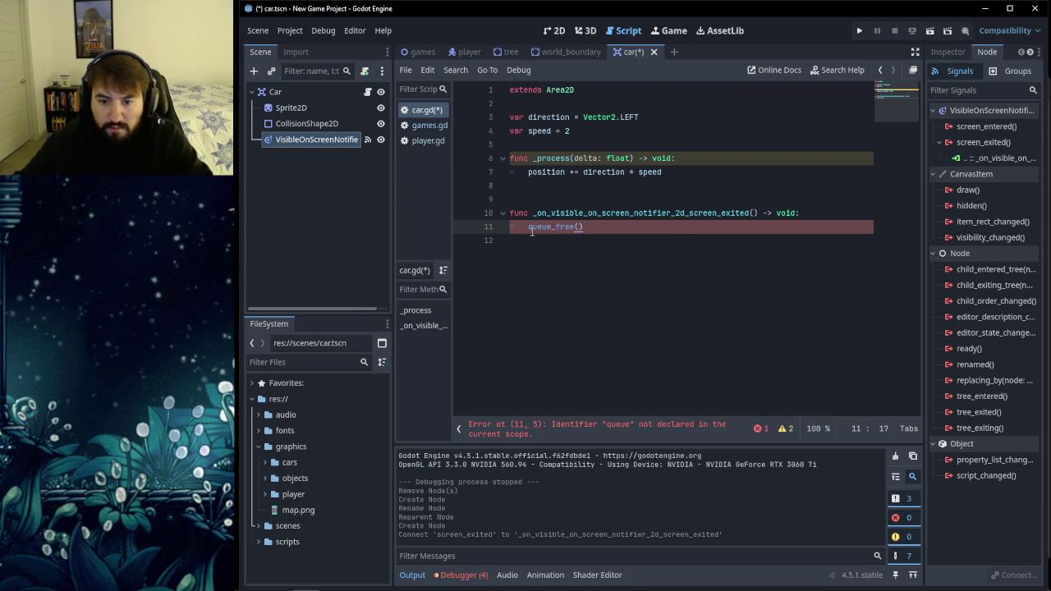
pyautogui.click(576, 253)
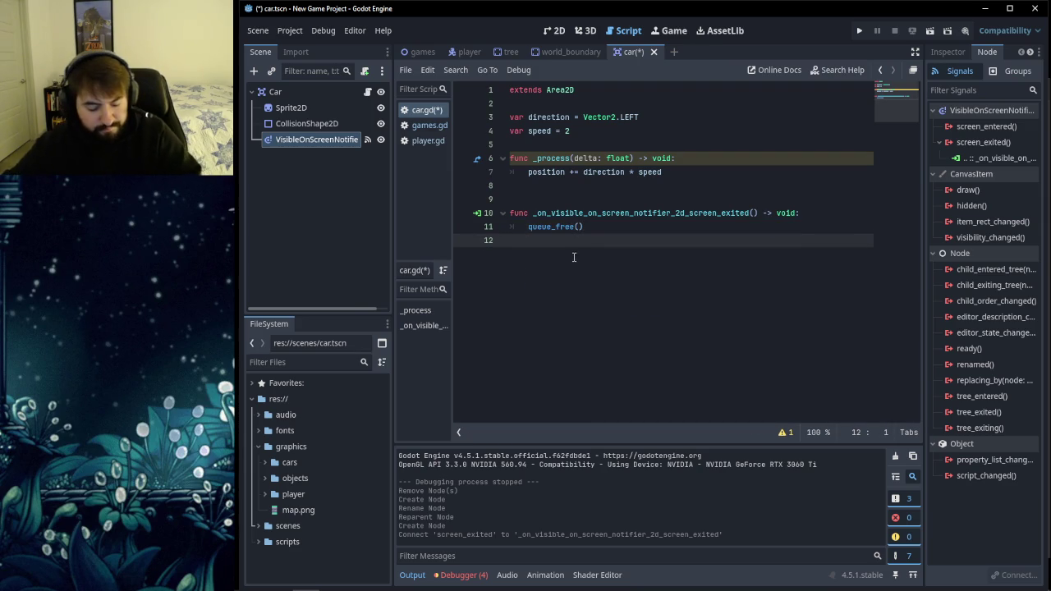
pyautogui.hotkey('ctrl', 's')
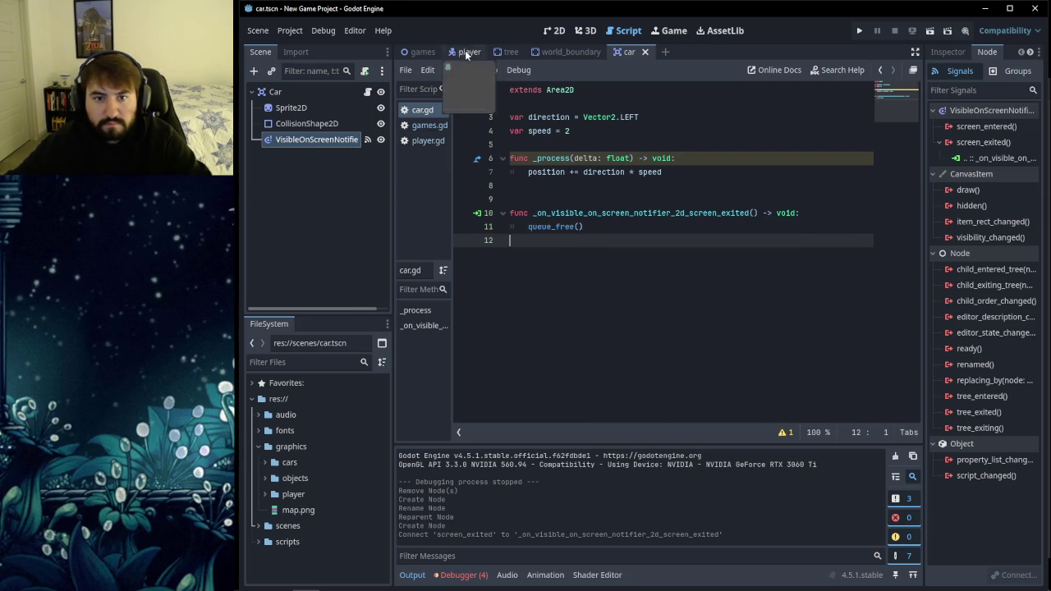
pyautogui.click(860, 31)
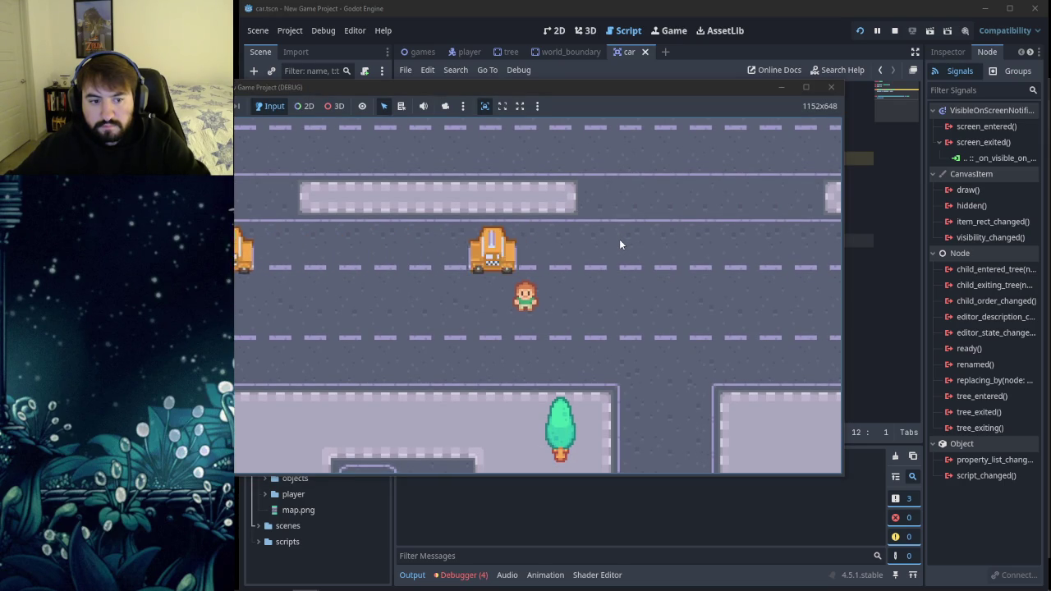
# Step: Move the player left and right to watch the cars, then close the game
pyautogui.press('Left')
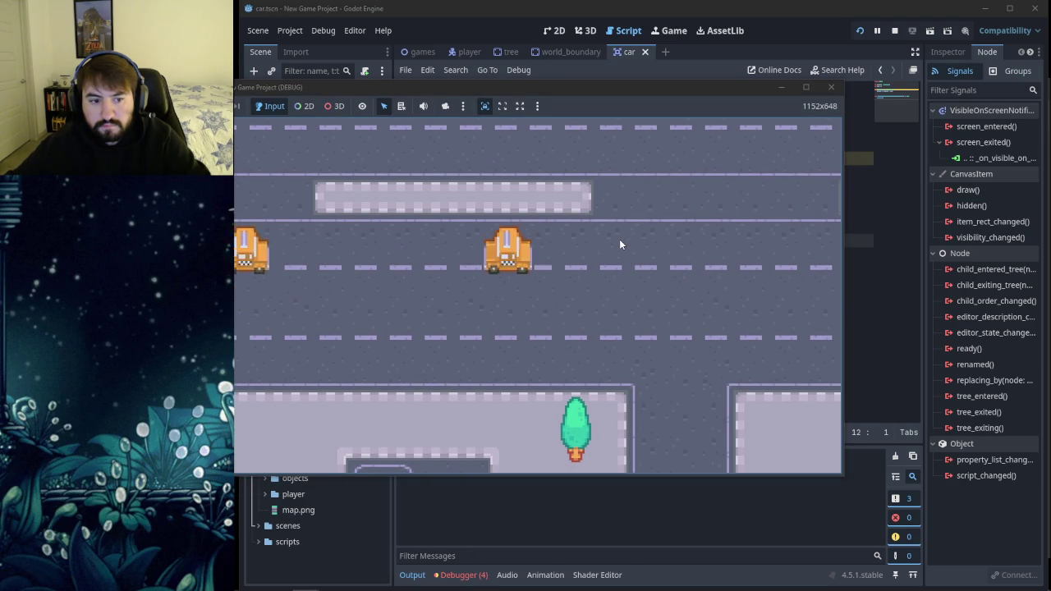
pyautogui.press('Right')
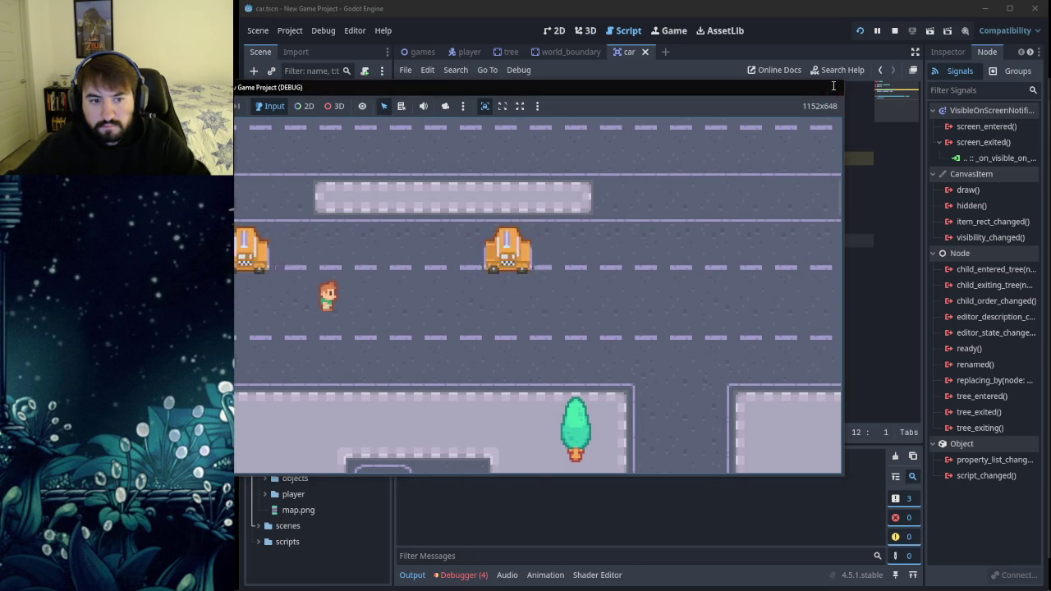
pyautogui.click(833, 88)
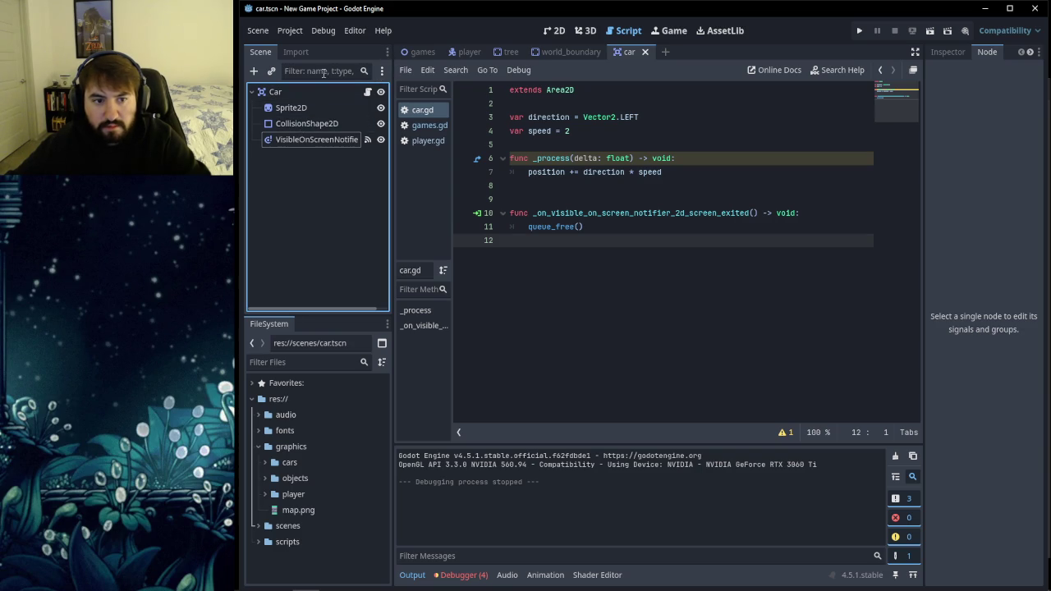
# Step: Open the games scene, select its Objects node, and bring the tutorial back up
pyautogui.click(420, 52)
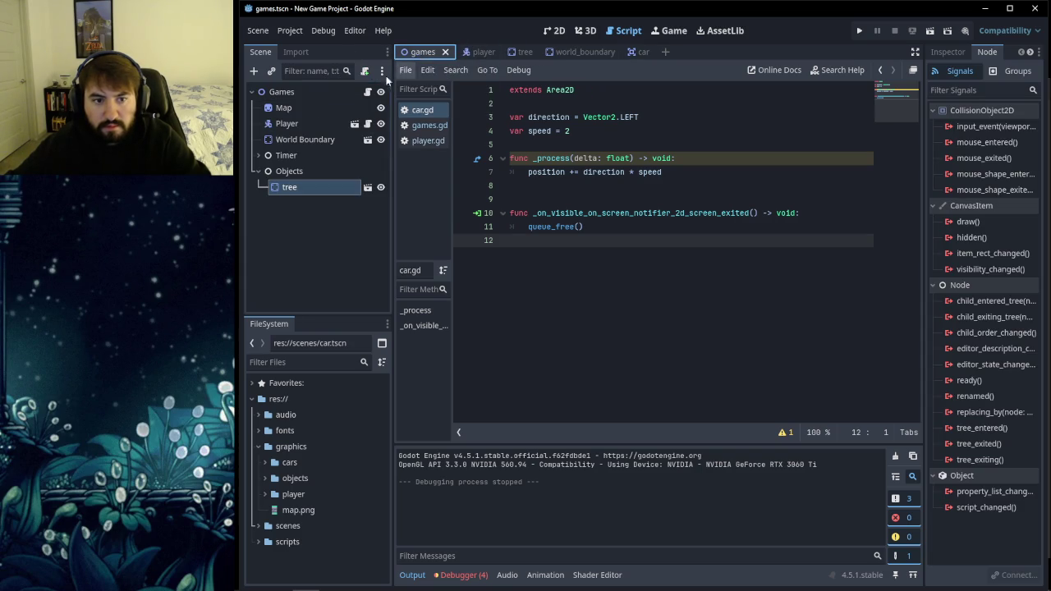
pyautogui.click(257, 173)
pyautogui.click(257, 173)
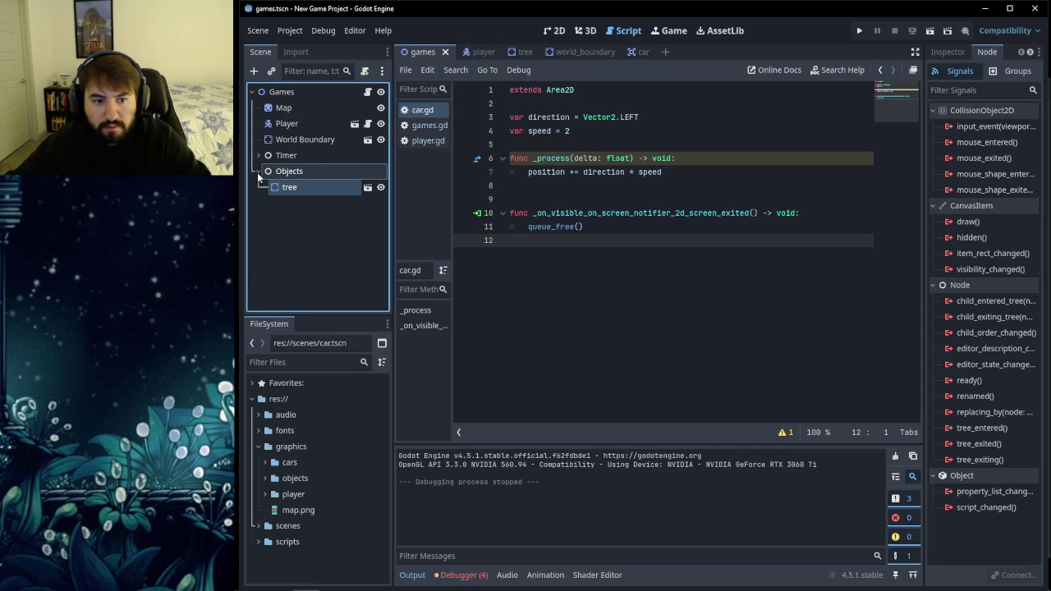
pyautogui.click(291, 200)
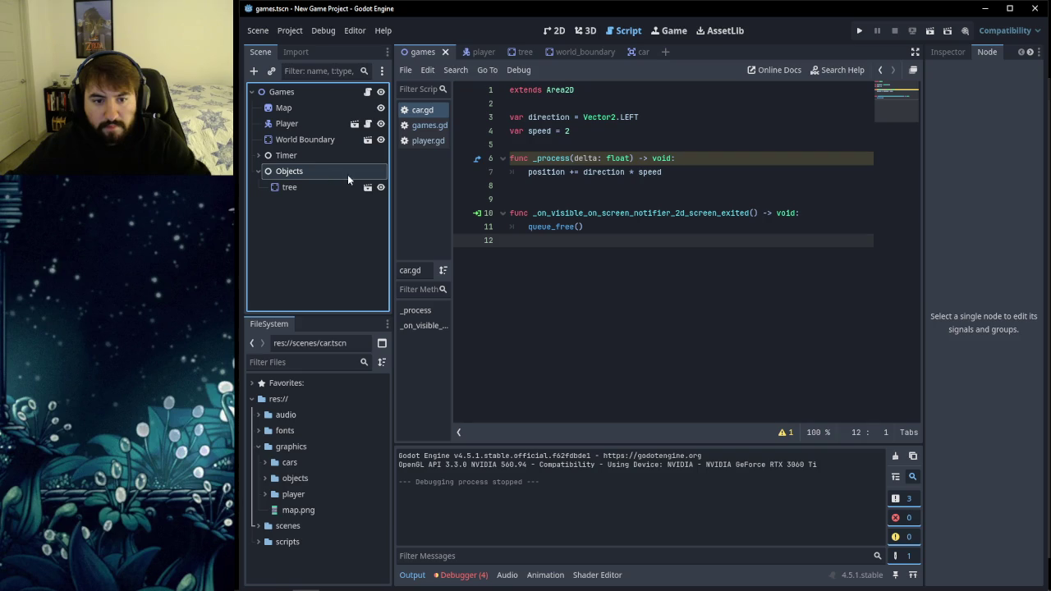
pyautogui.click(251, 580)
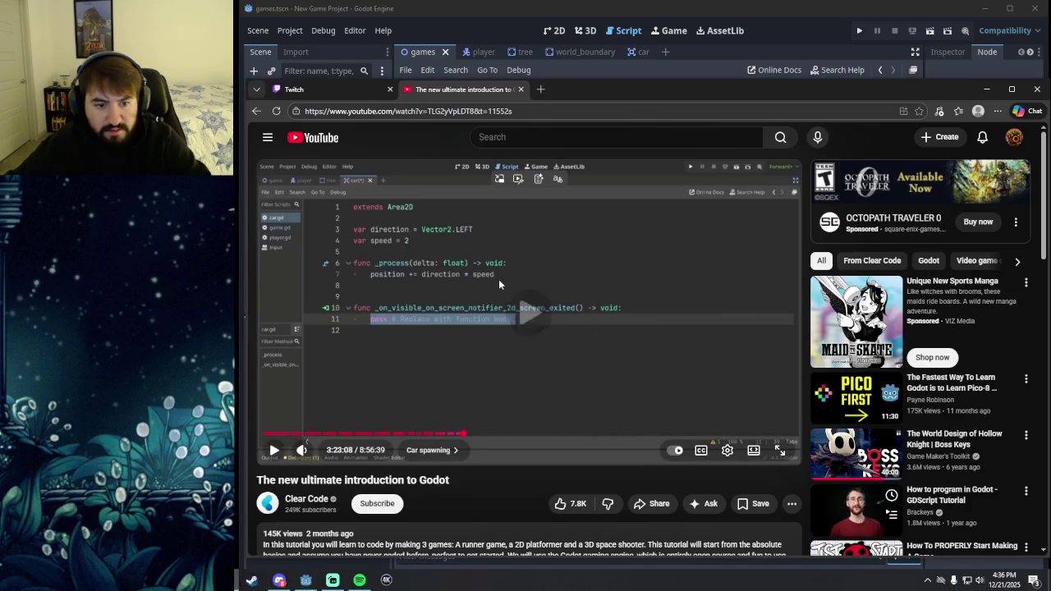
# Step: Watch the tutorial's car spawning to 3:23:27, then run the Godot game again
pyautogui.click(475, 293)
pyautogui.press('Right')
pyautogui.press('Right')
pyautogui.press('Right')
pyautogui.press('Left')
pyautogui.press('Left')
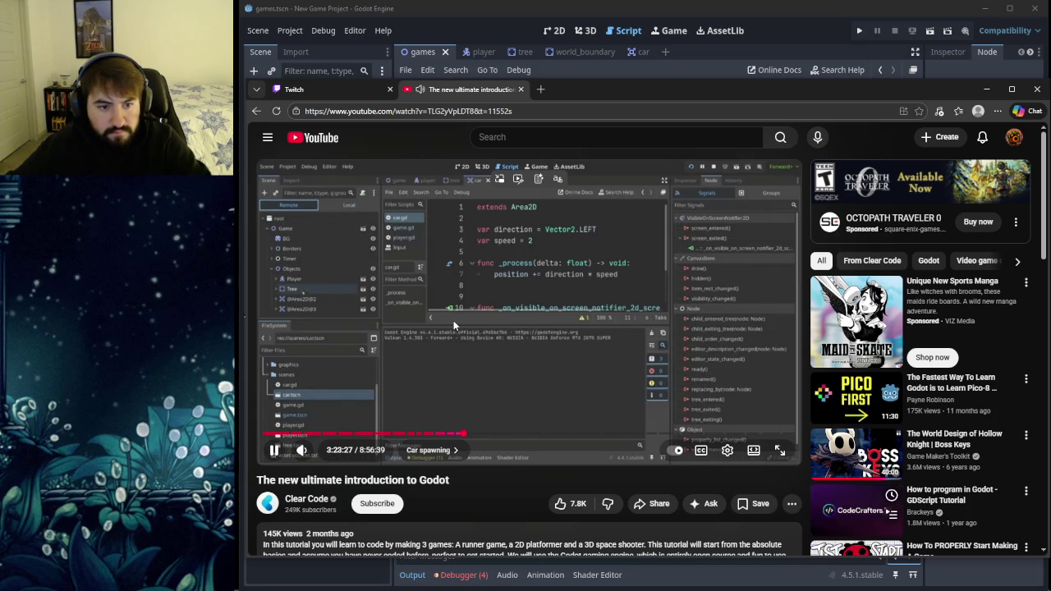
pyautogui.click(453, 320)
pyautogui.click(986, 89)
pyautogui.click(859, 30)
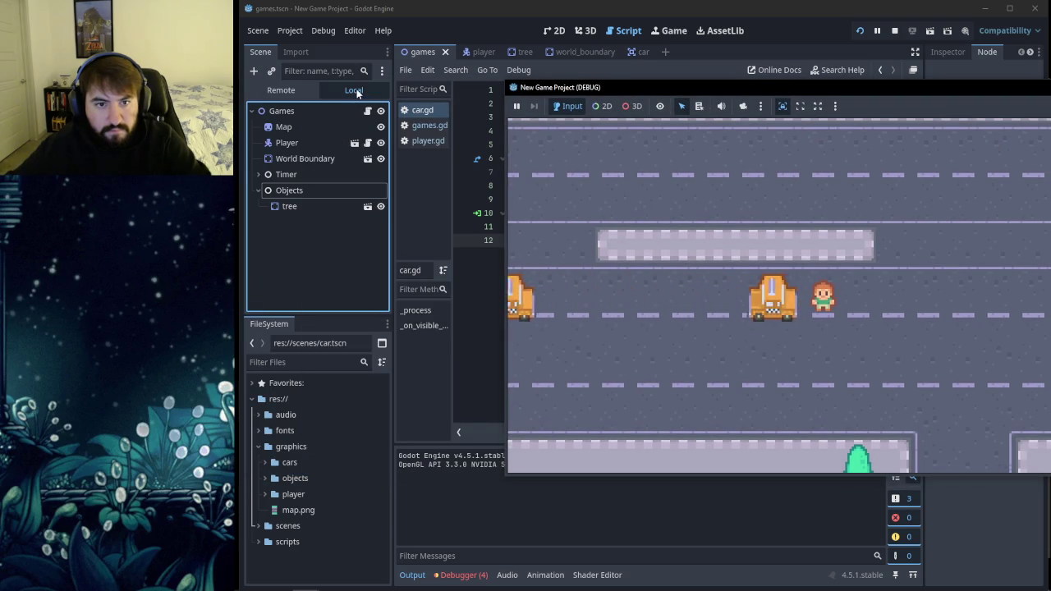
# Step: In the Remote tree, expand Games, select the spawned Car under Objects, then return to the game
pyautogui.click(423, 60)
pyautogui.click(281, 90)
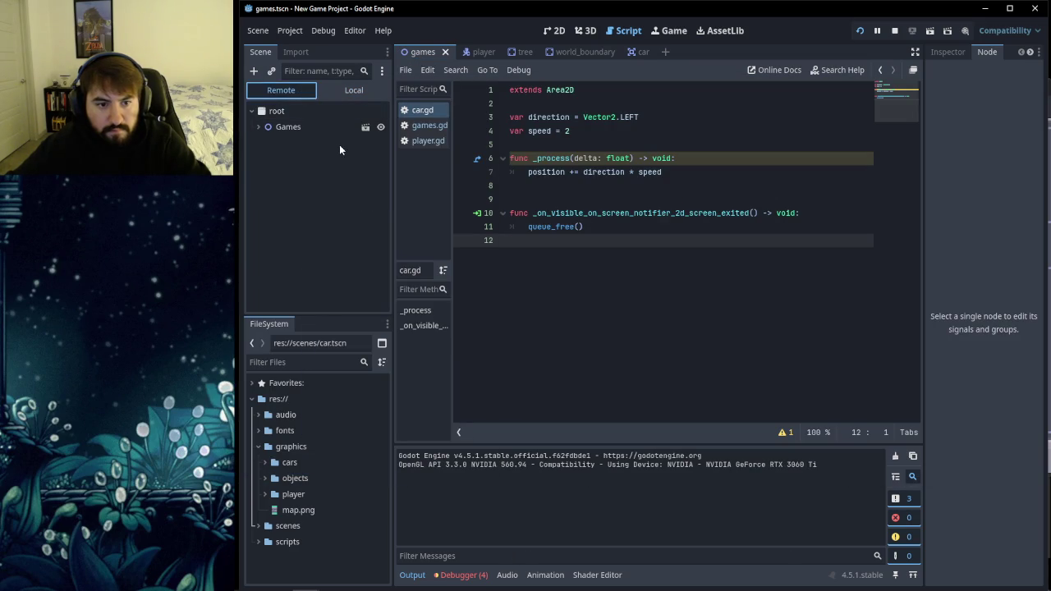
pyautogui.click(258, 126)
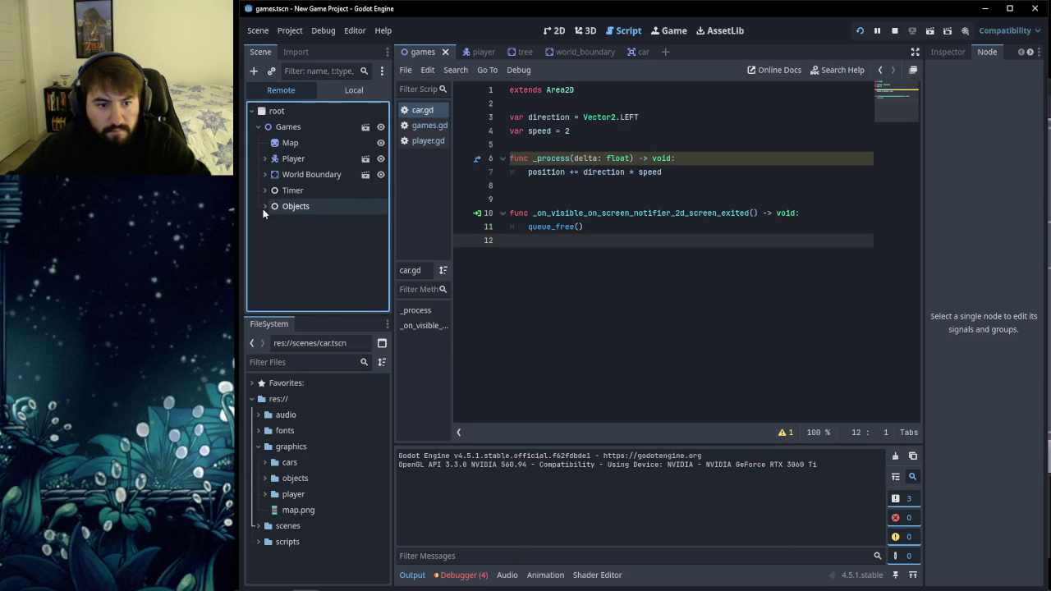
pyautogui.moveTo(305, 579)
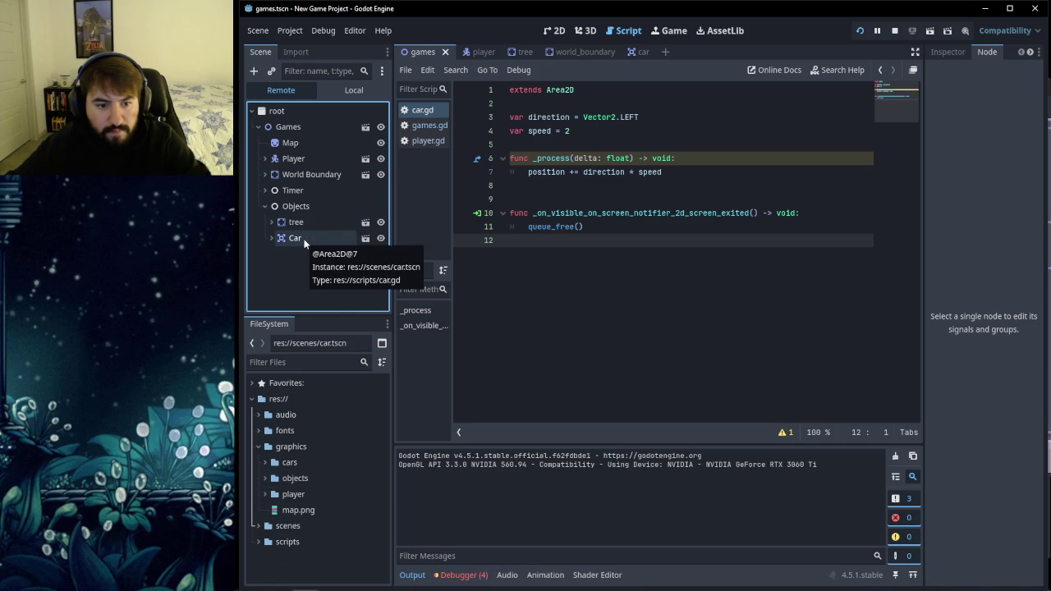
pyautogui.click(271, 238)
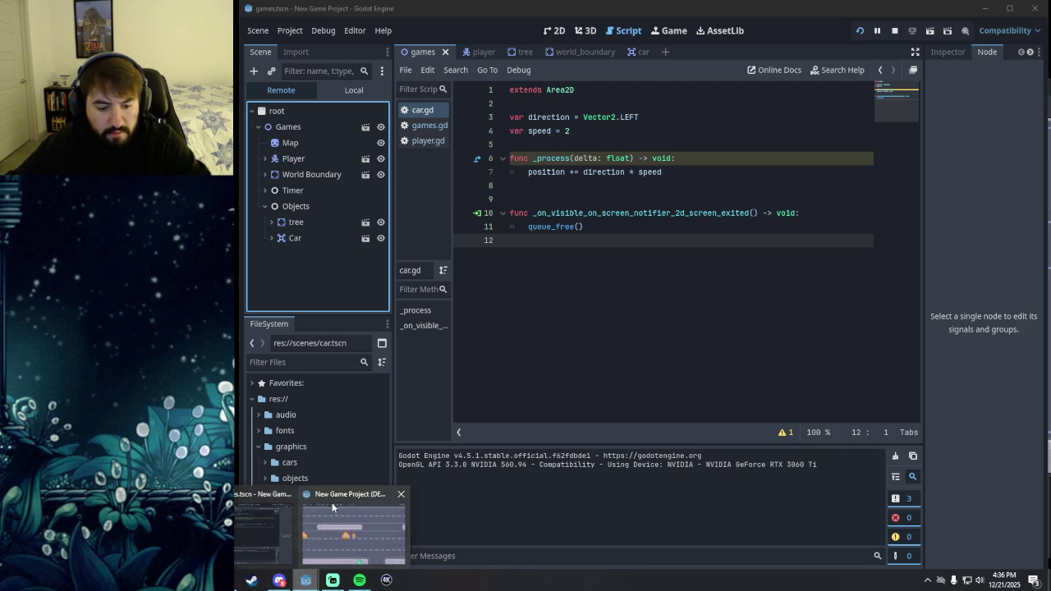
pyautogui.click(328, 513)
# Step: Shift the game window left and walk the player right, up onto the grass and back down
pyautogui.moveTo(685, 91)
pyautogui.mouseDown()
pyautogui.moveTo(460, 86)
pyautogui.moveTo(583, 73)
pyautogui.mouseUp()
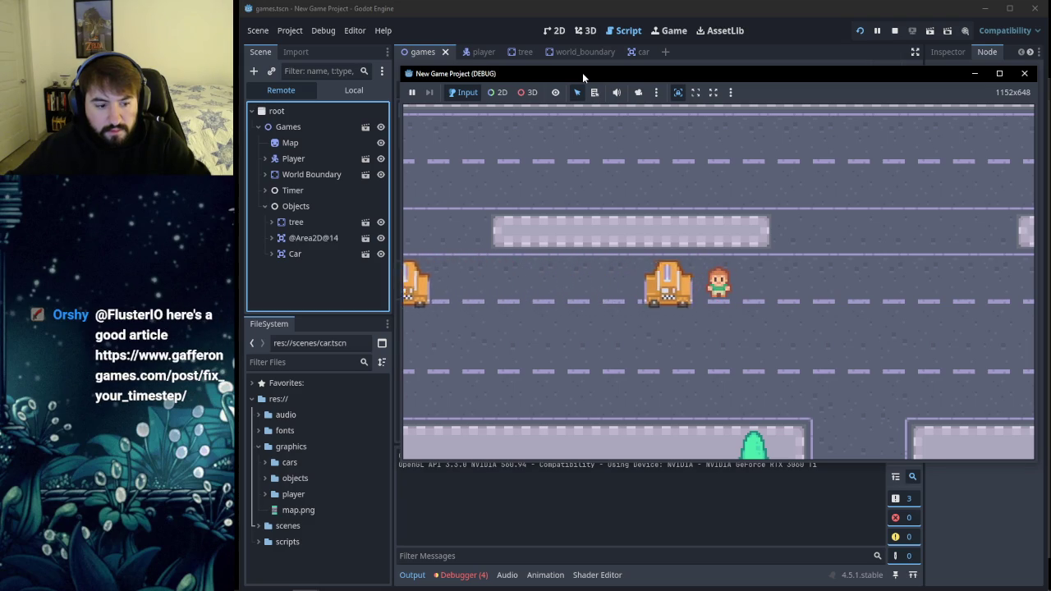
pyautogui.moveTo(582, 72); pyautogui.dragTo(548, 76)
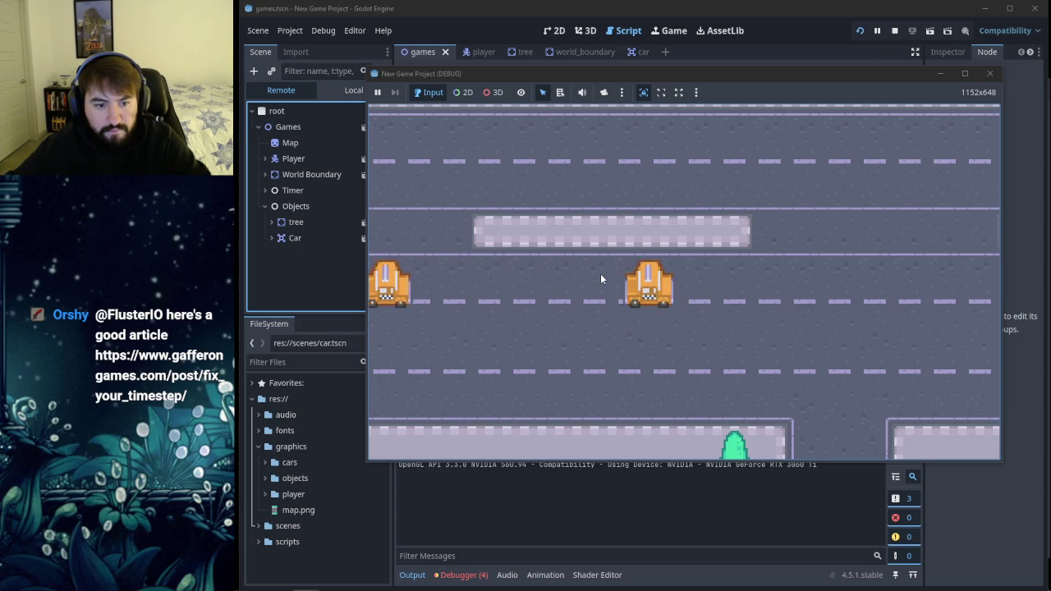
pyautogui.press('Right')
pyautogui.press('Up')
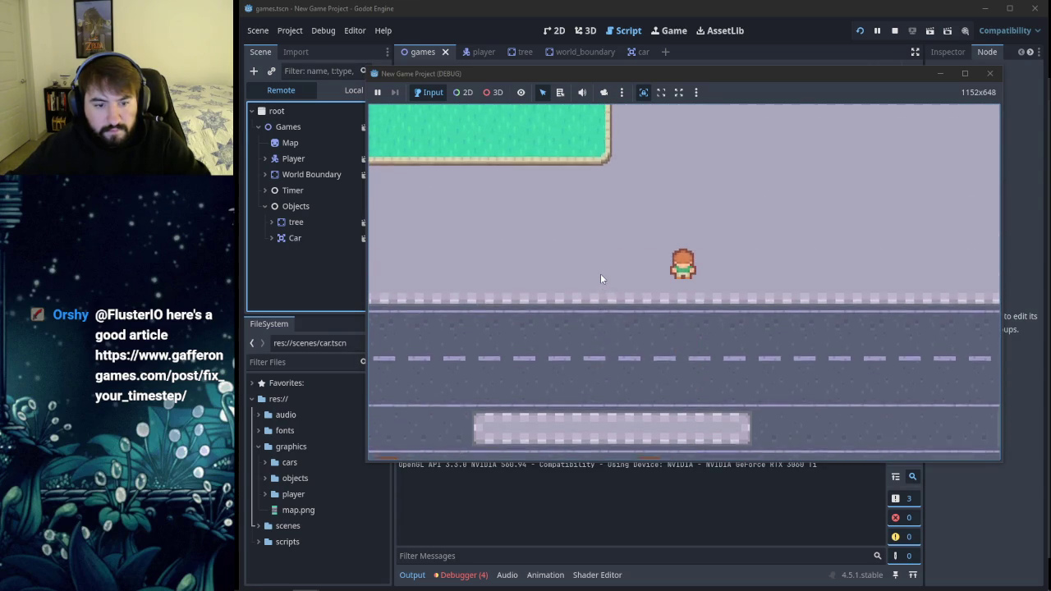
pyautogui.press('Up')
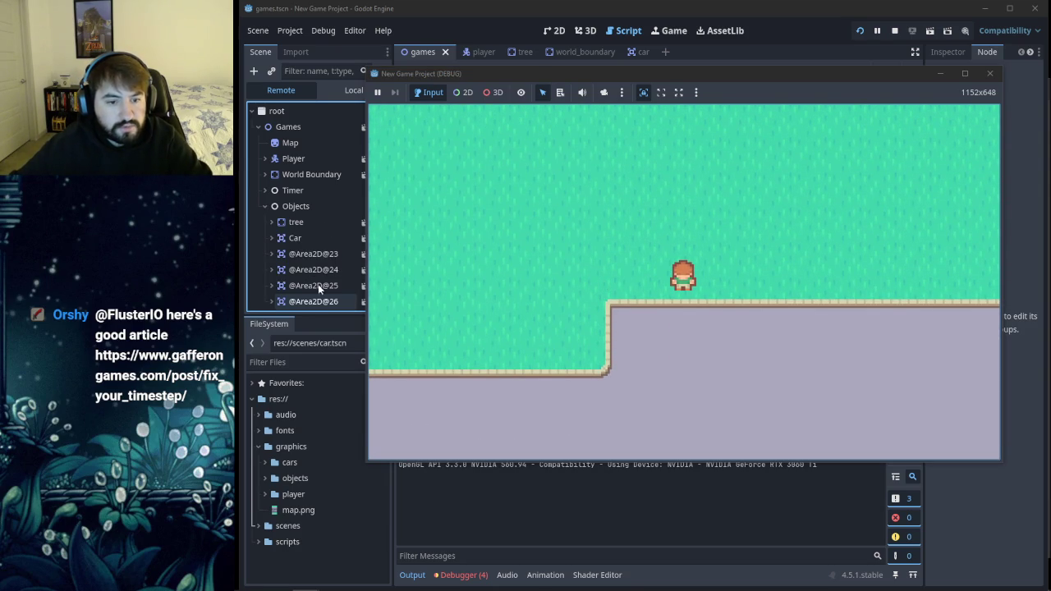
pyautogui.press('Down')
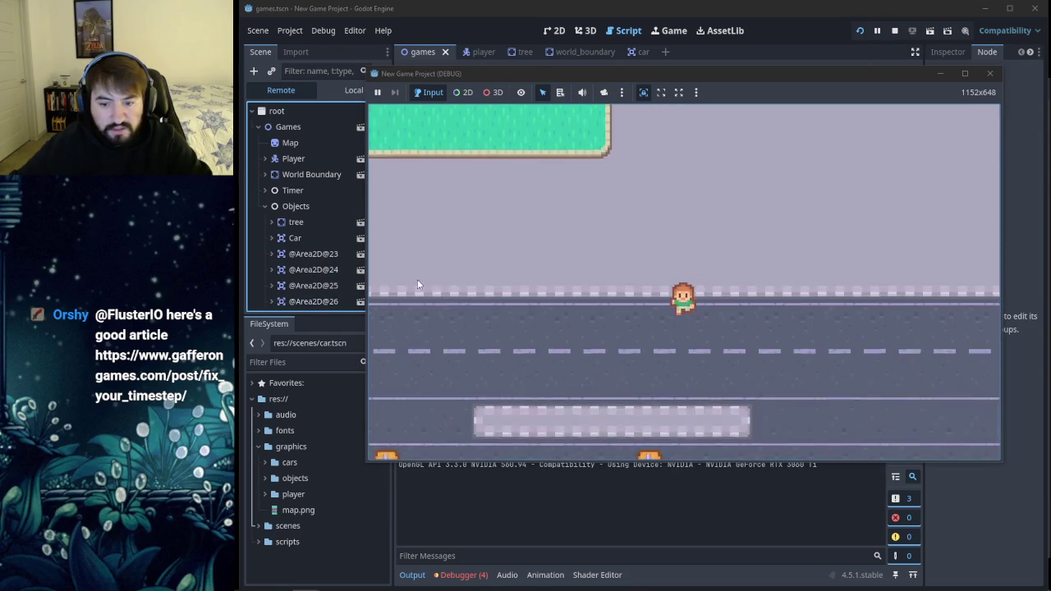
pyautogui.press('Down')
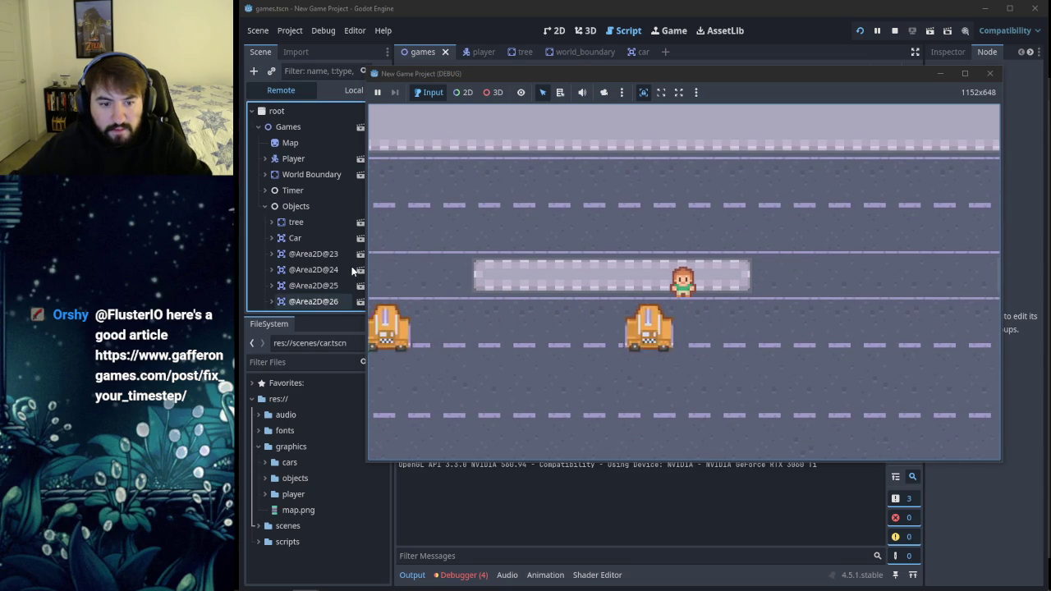
pyautogui.scroll(-2, 346, 264)
pyautogui.click(329, 302)
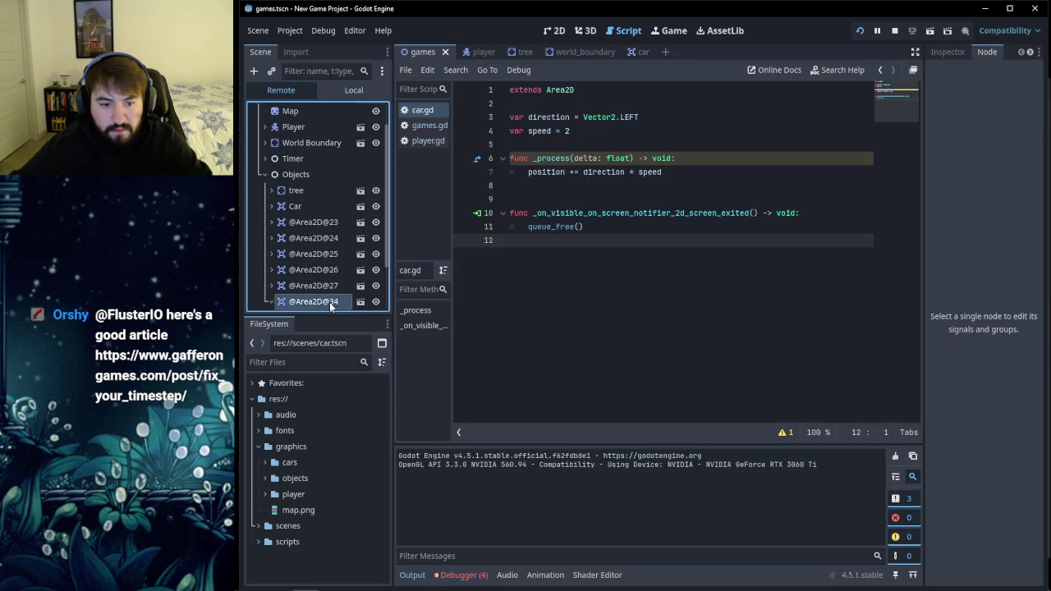
pyautogui.scroll(-1, 327, 289)
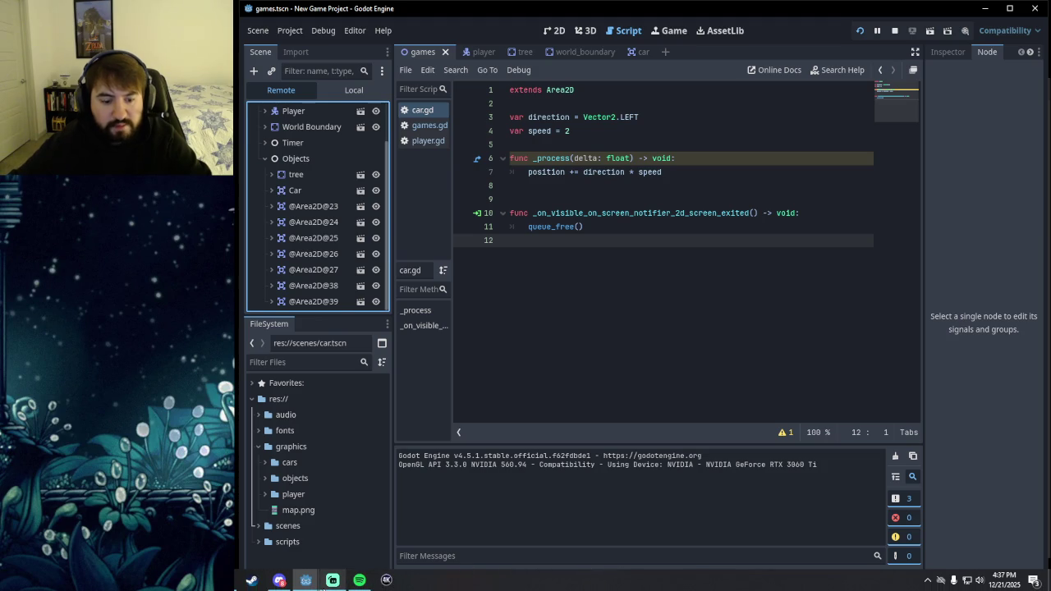
pyautogui.click(320, 582)
pyautogui.click(354, 533)
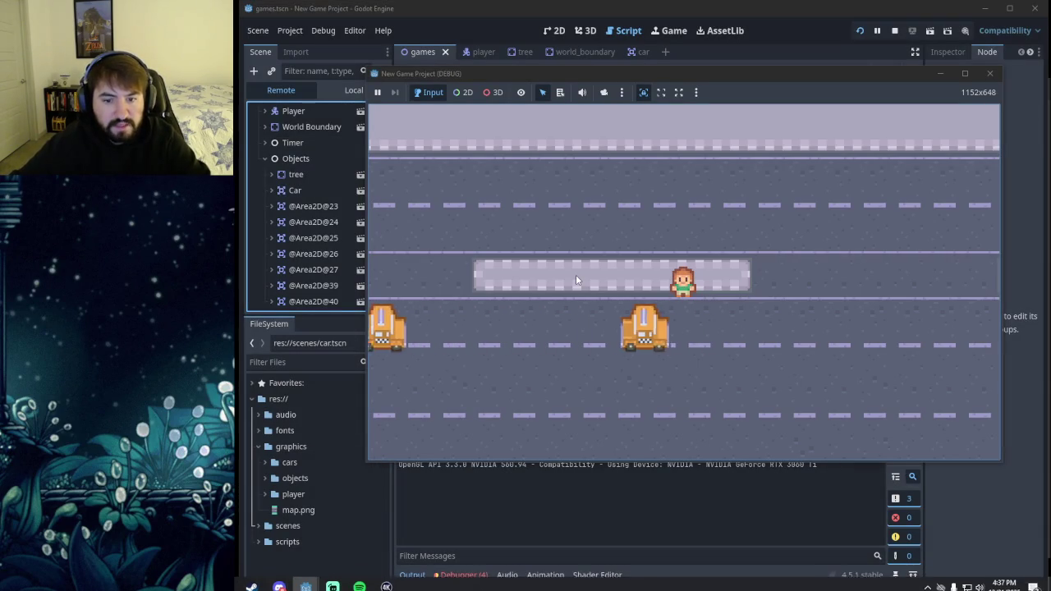
# Step: Walk the player around the road again, then close the game to stop the test run
pyautogui.press('Down')
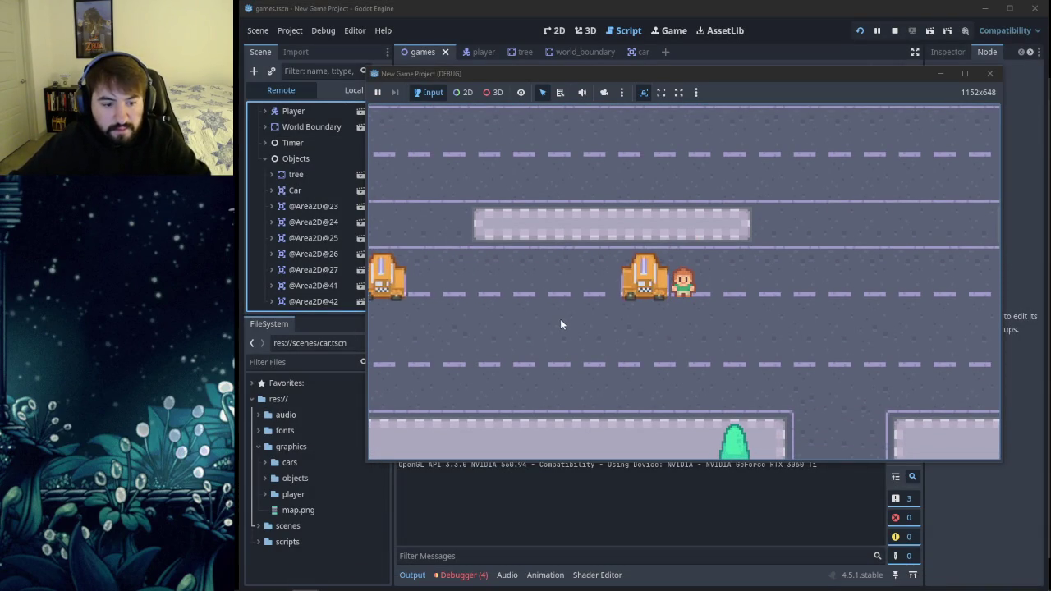
pyautogui.press('Up')
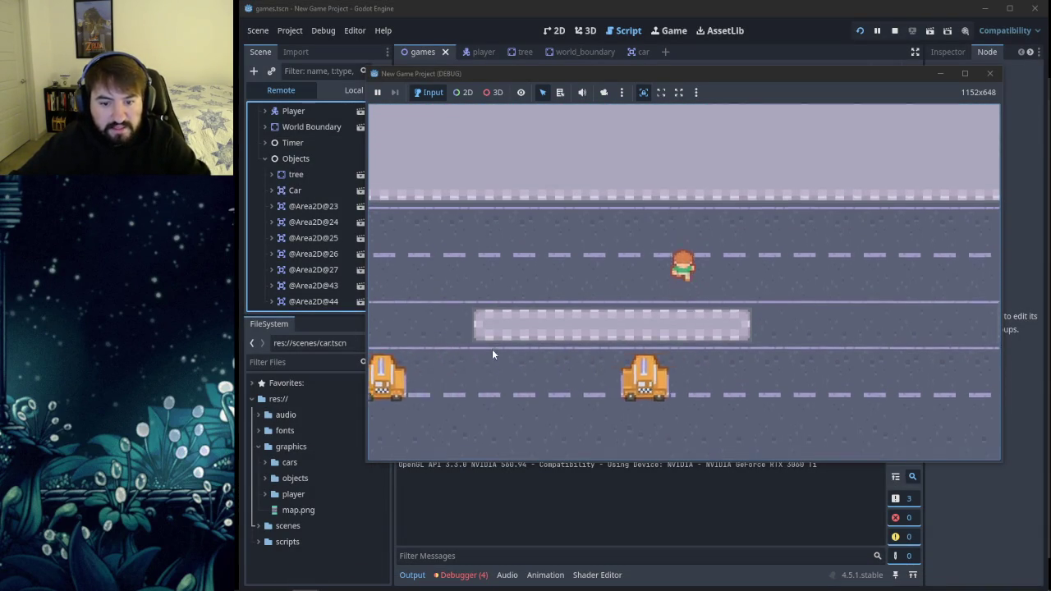
pyautogui.press('Up')
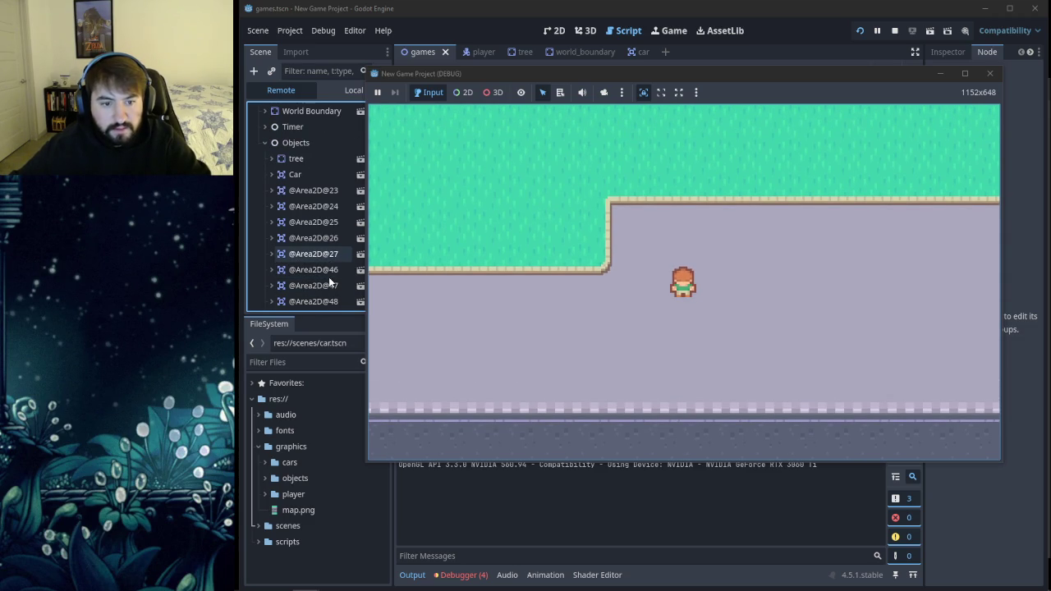
pyautogui.press('Down')
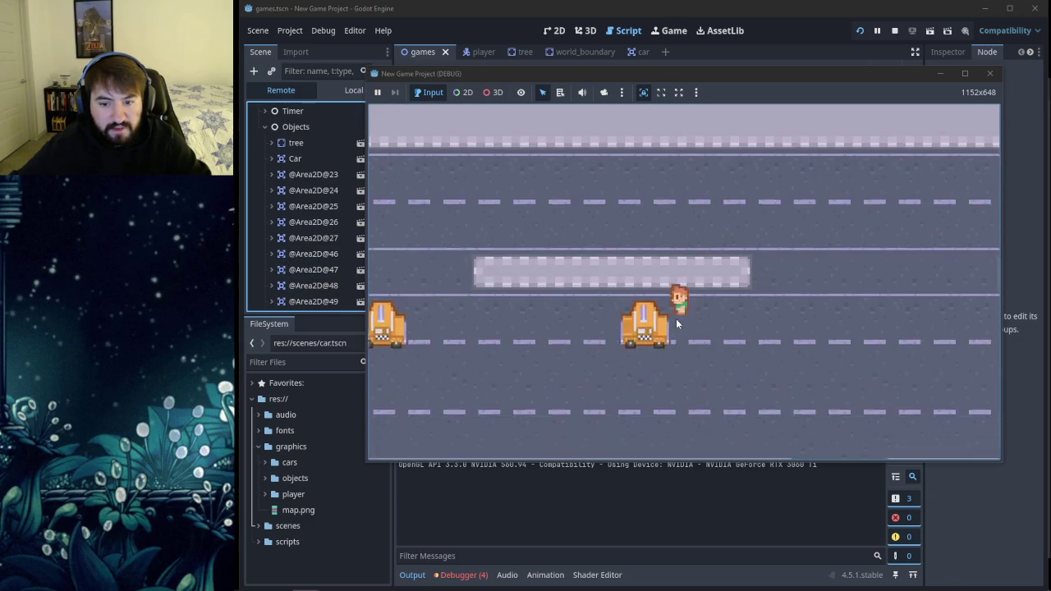
pyautogui.press('Left')
pyautogui.press('Up')
pyautogui.press('Right')
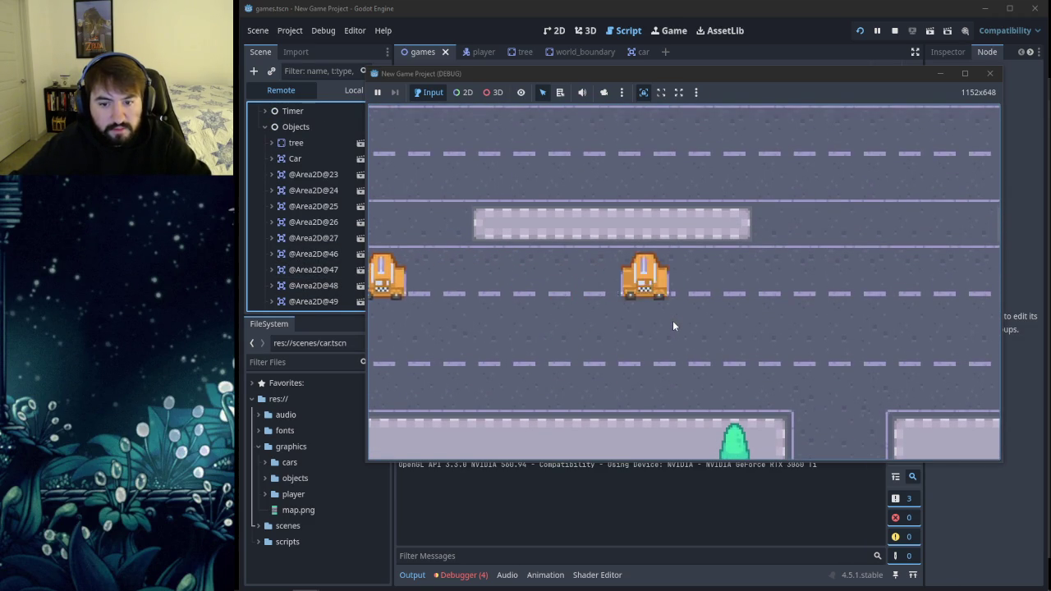
pyautogui.press('Left')
pyautogui.press('Right')
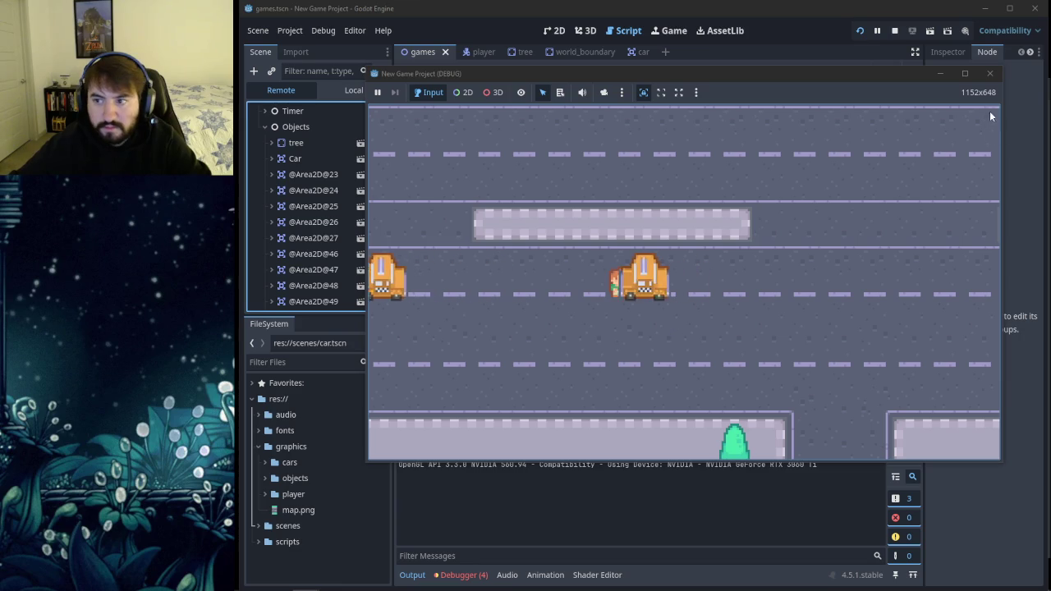
pyautogui.click(990, 74)
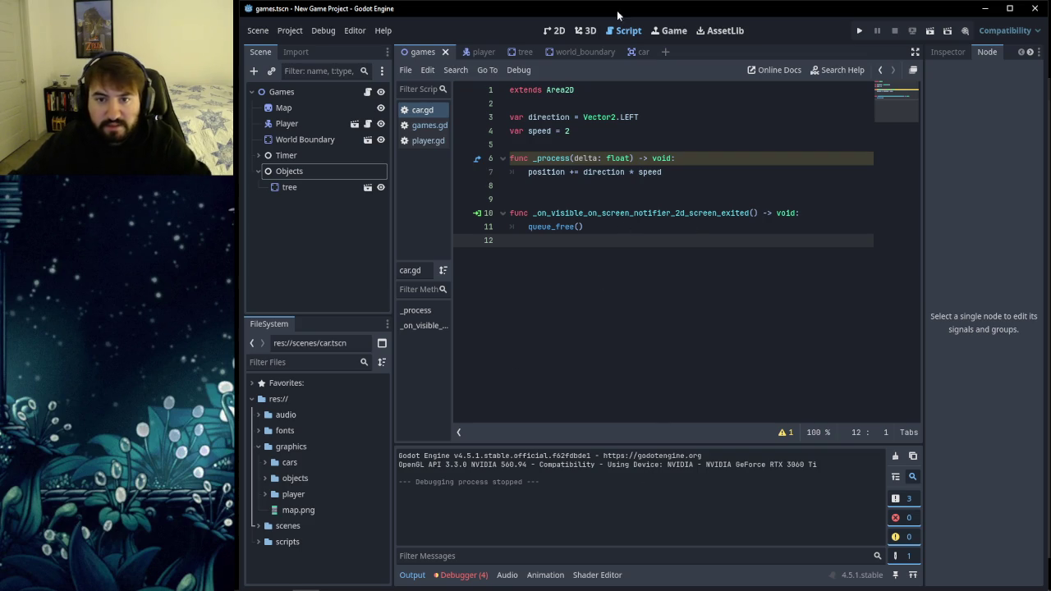
# Step: Show the games scene in the 2D view and switch back to the YouTube tutorial
pyautogui.click(555, 30)
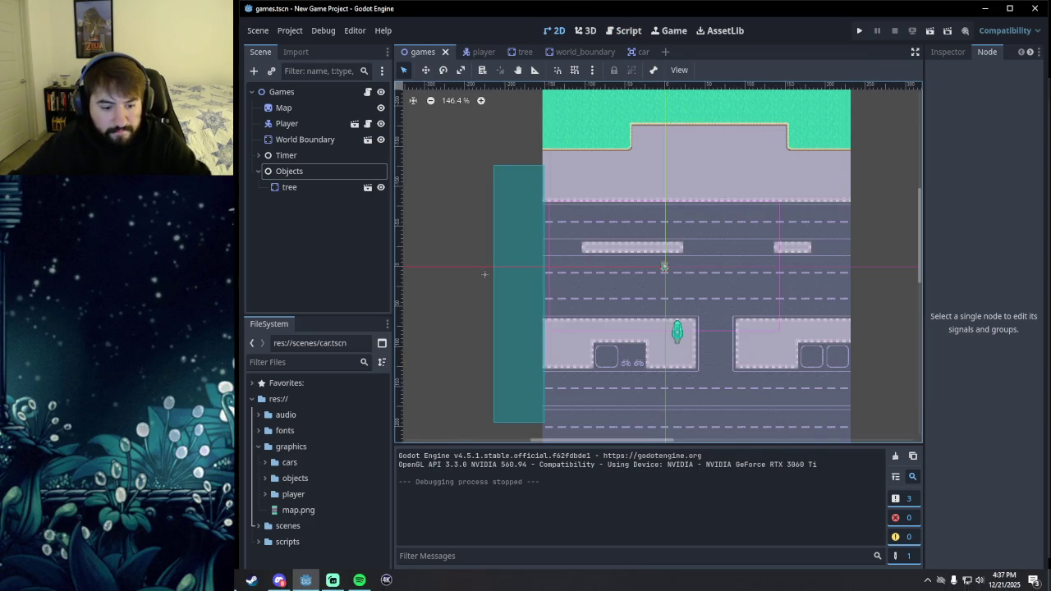
pyautogui.hotkey('alt', 'Tab')
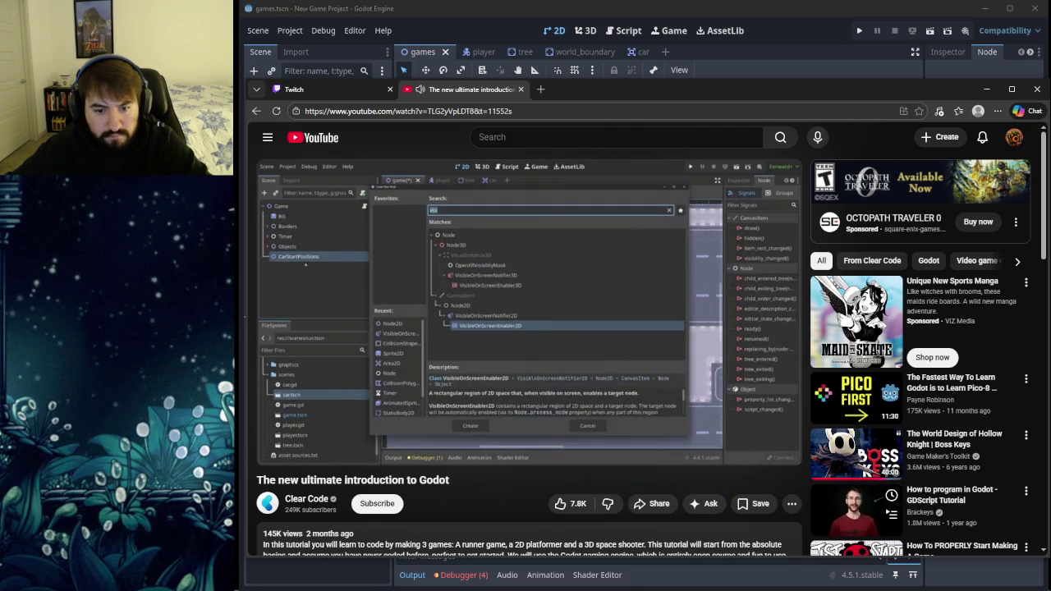
# Step: Pause and resume the tutorial as it covers the nine Marker2D start positions and car-timer code
pyautogui.moveTo(534, 338)
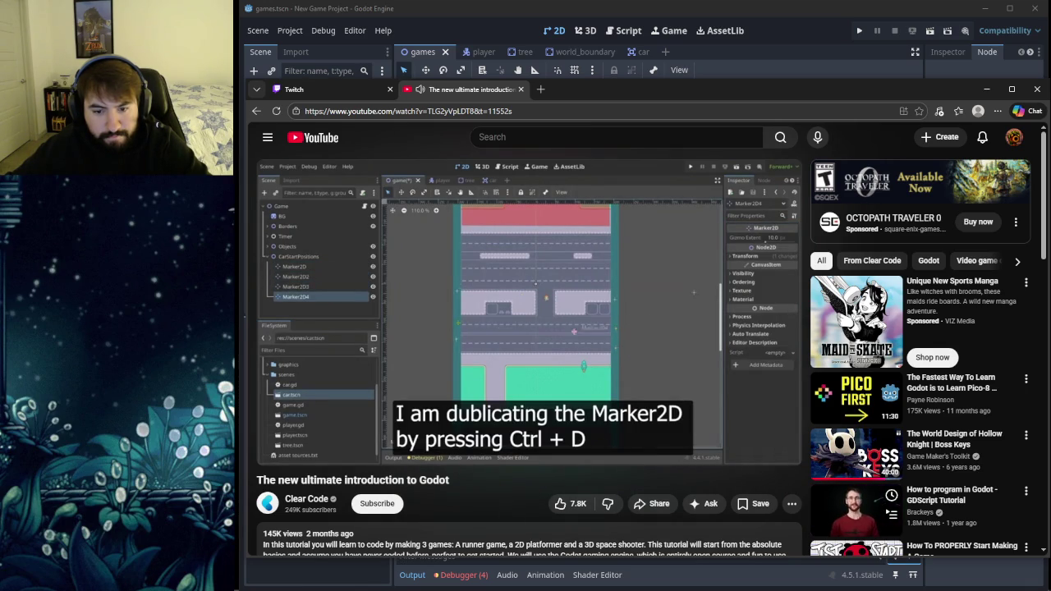
pyautogui.click(568, 309)
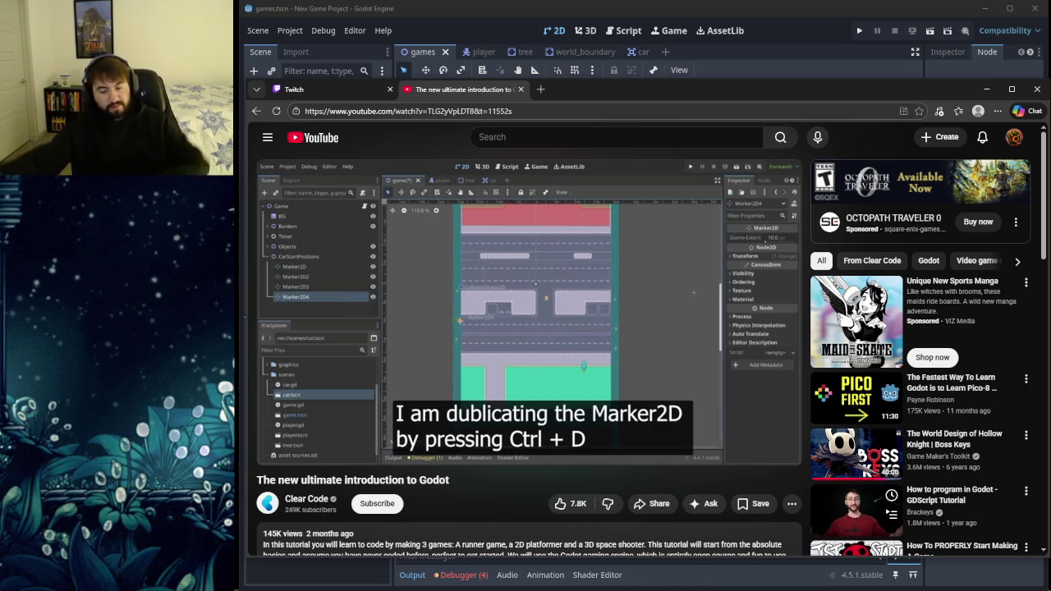
pyautogui.moveTo(413, 445)
pyautogui.click(601, 343)
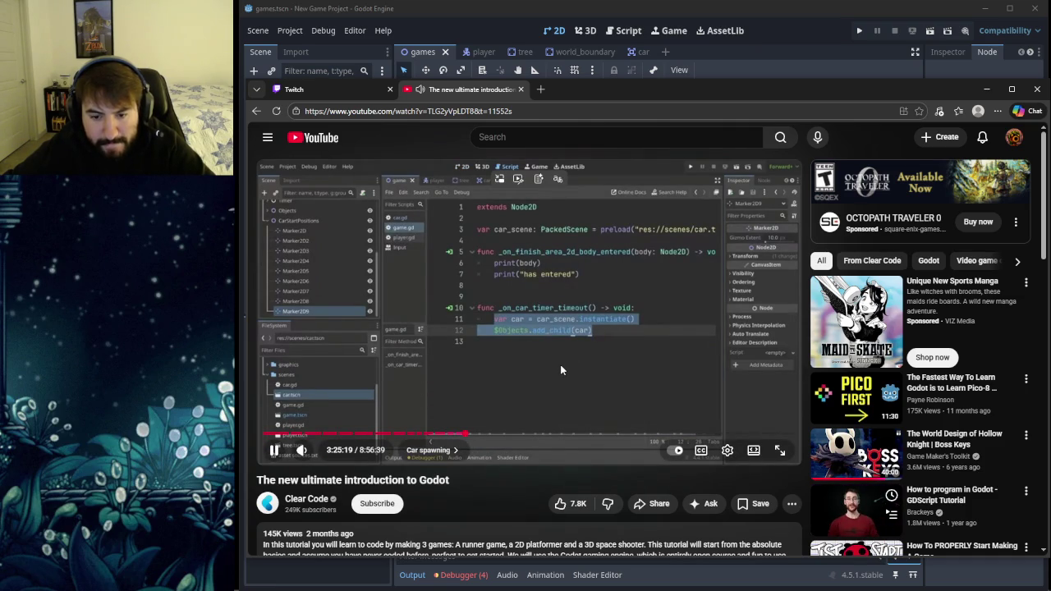
# Step: Pause and resume the tutorial until it reaches the pick_random() start-marker line
pyautogui.click(561, 370)
pyautogui.click(560, 370)
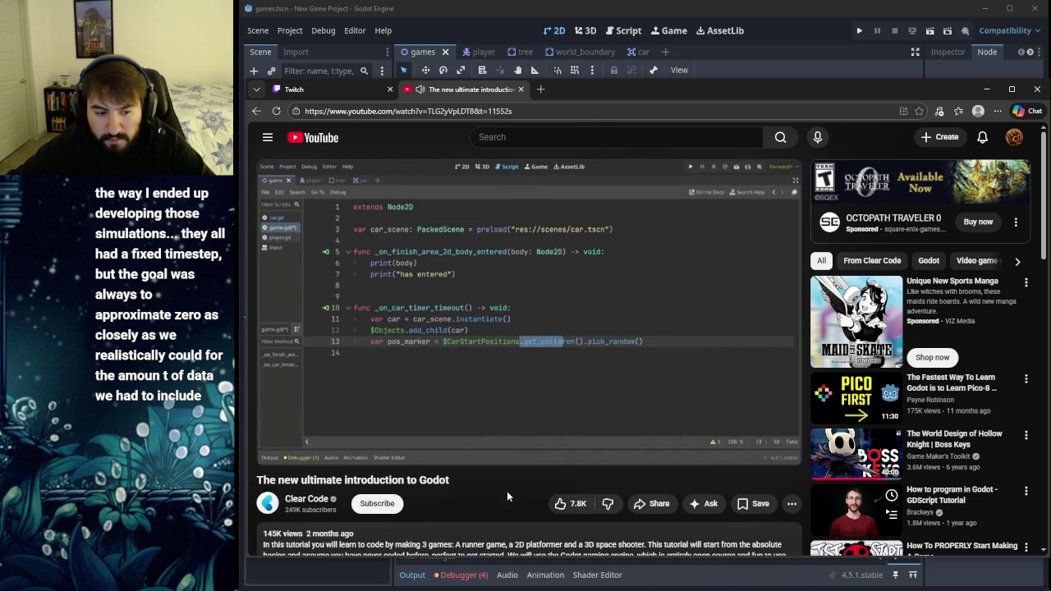
# Step: Pause on the random-marker and car.position code, resuming after each, until the road map appears
pyautogui.click(565, 362)
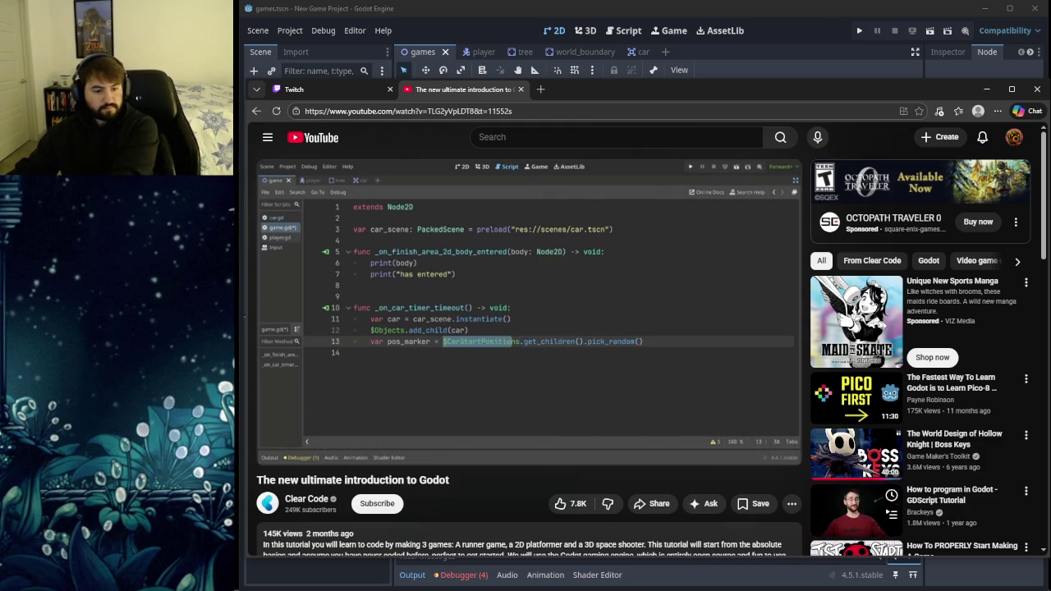
pyautogui.moveTo(344, 325)
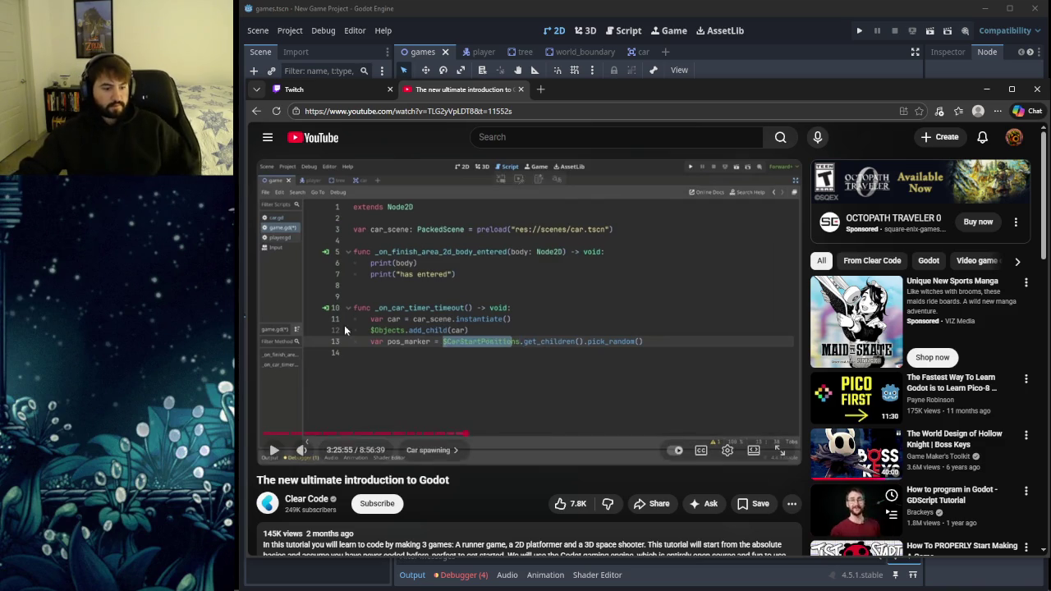
pyautogui.click(465, 309)
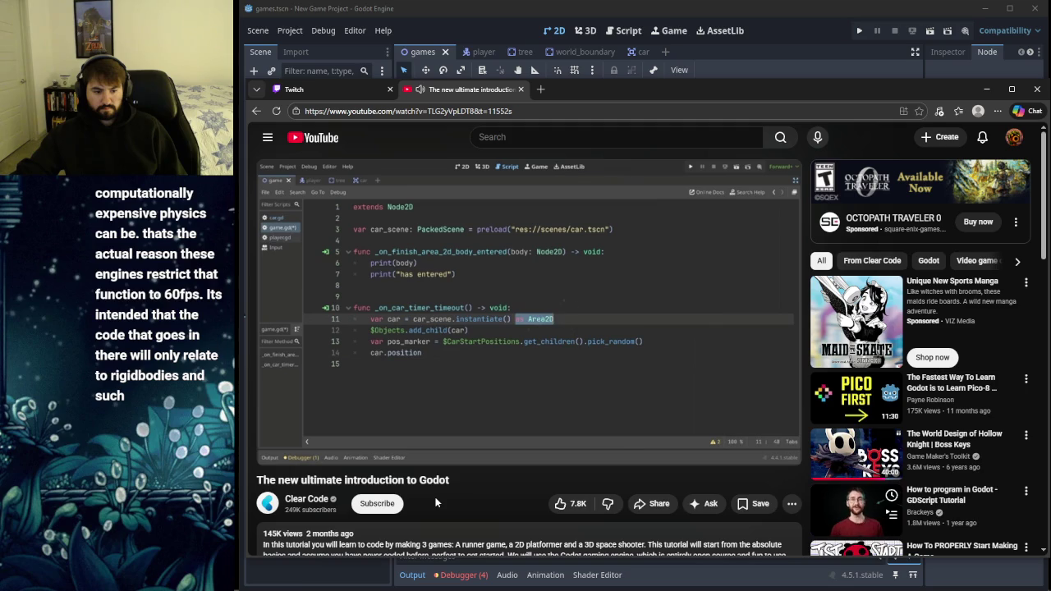
pyautogui.click(544, 323)
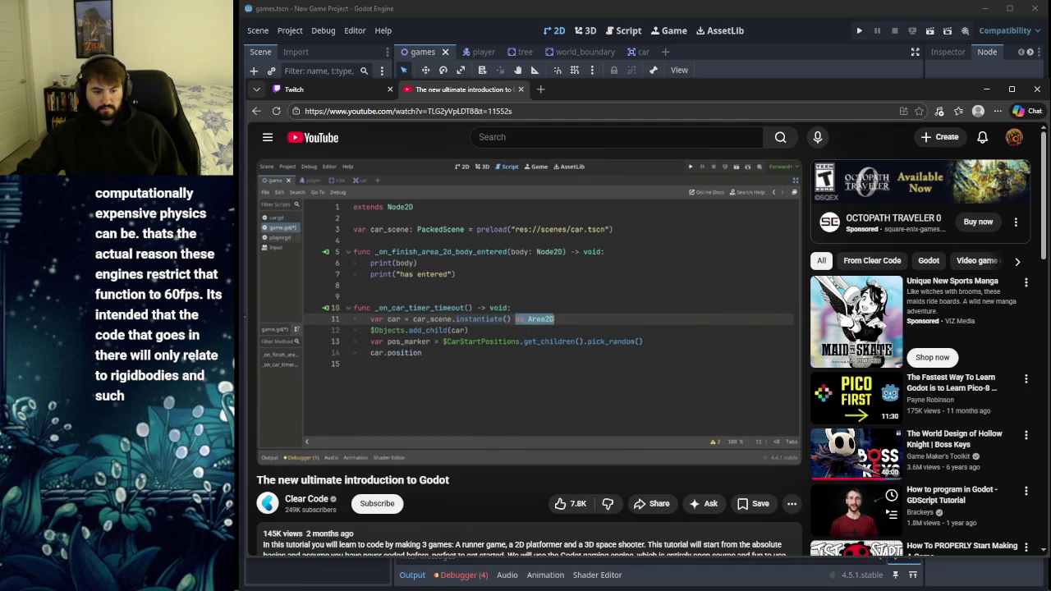
pyautogui.click(552, 327)
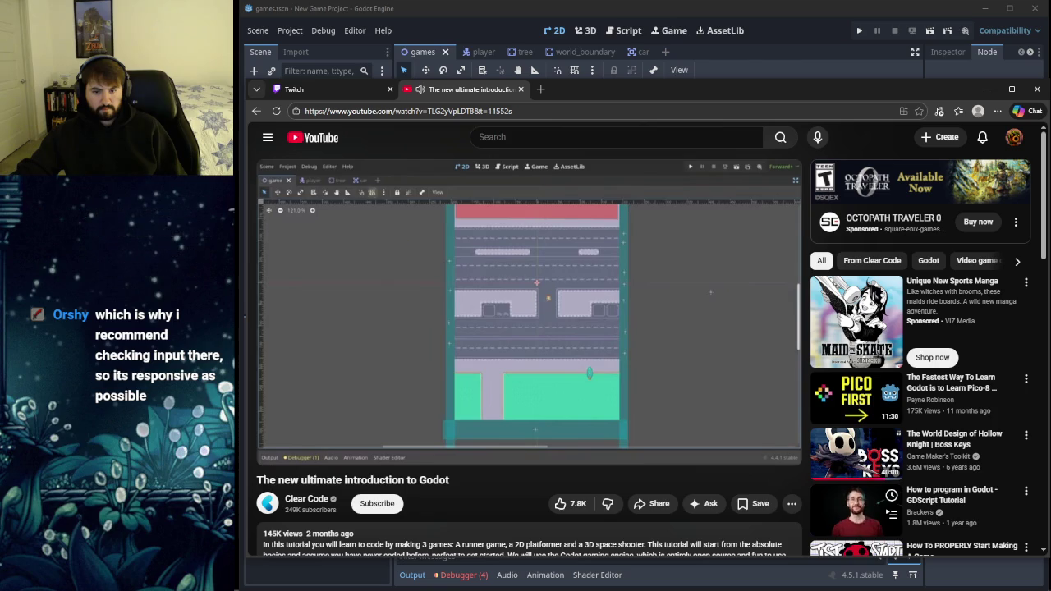
# Step: Rewind 20 seconds, skip forward 10, and pause on the _on_car_timer_timeout spawn code
pyautogui.moveTo(544, 337)
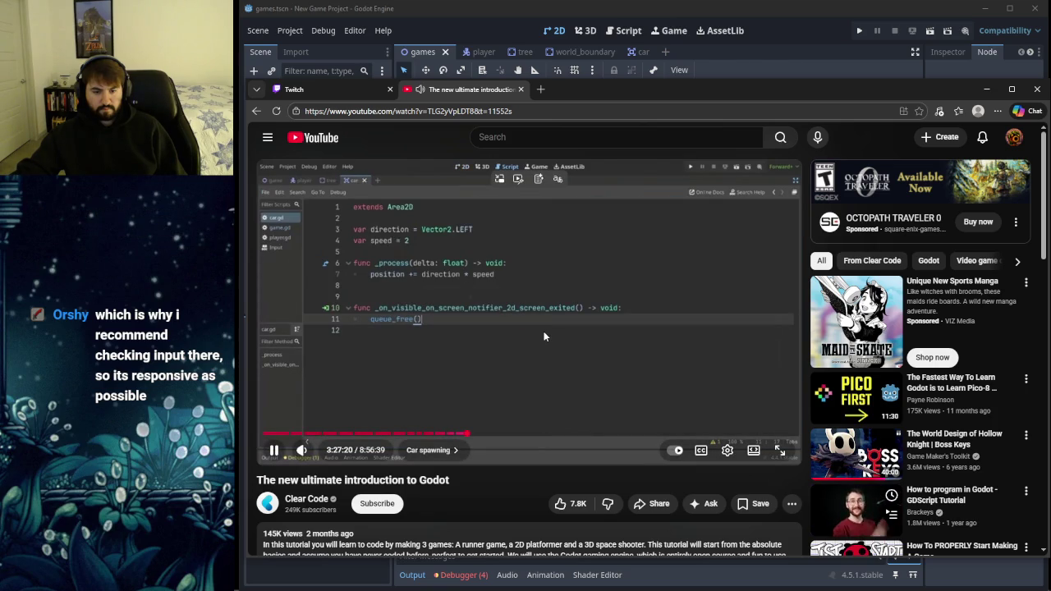
pyautogui.press('Left')
pyautogui.press('Left')
pyautogui.press('Left')
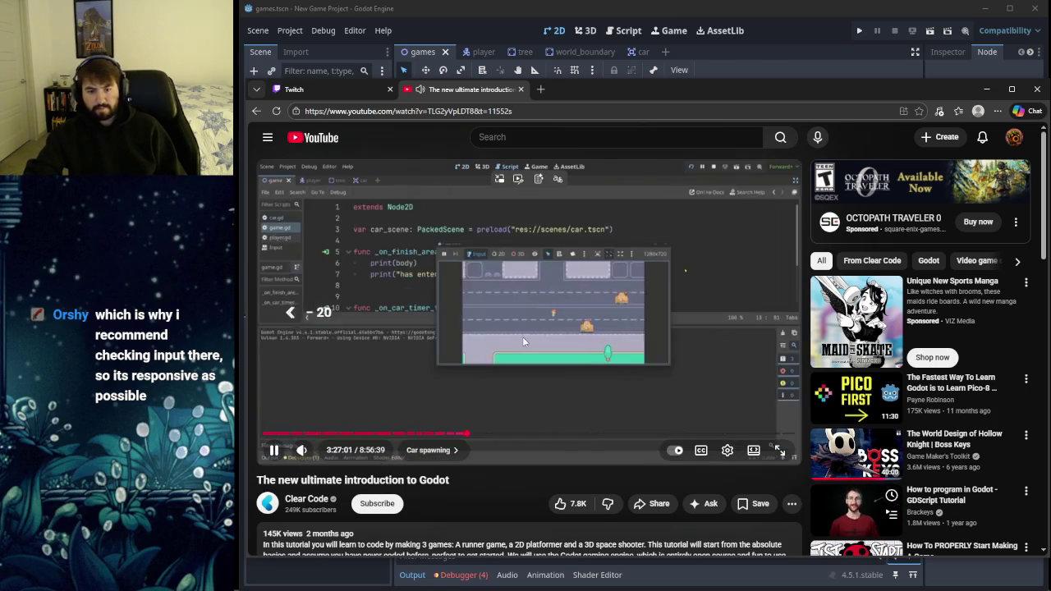
pyautogui.press('Left')
pyautogui.press('Left')
pyautogui.press('Left')
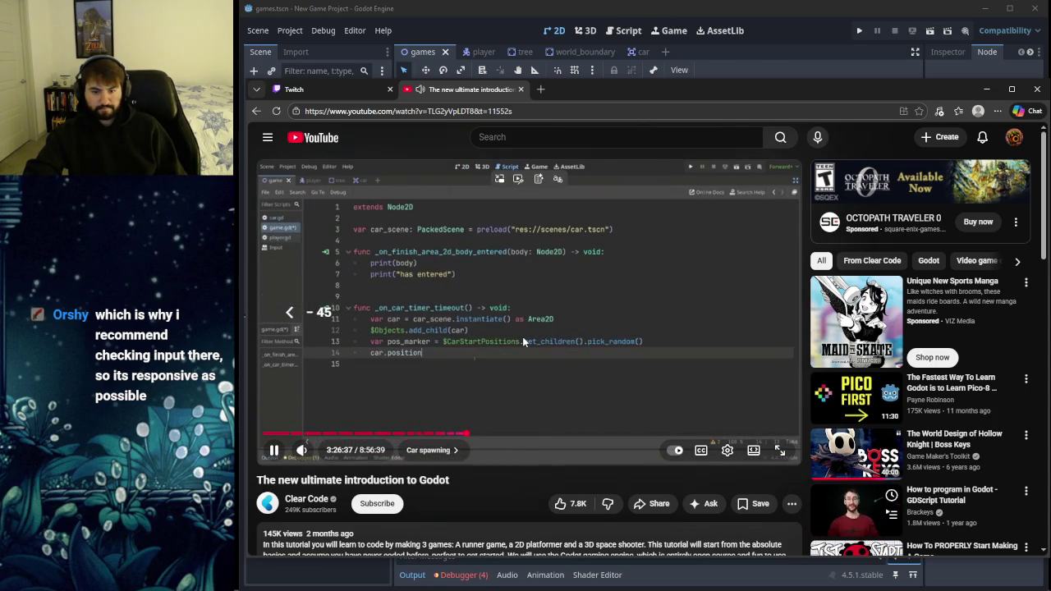
pyautogui.press('Right')
pyautogui.press('Right')
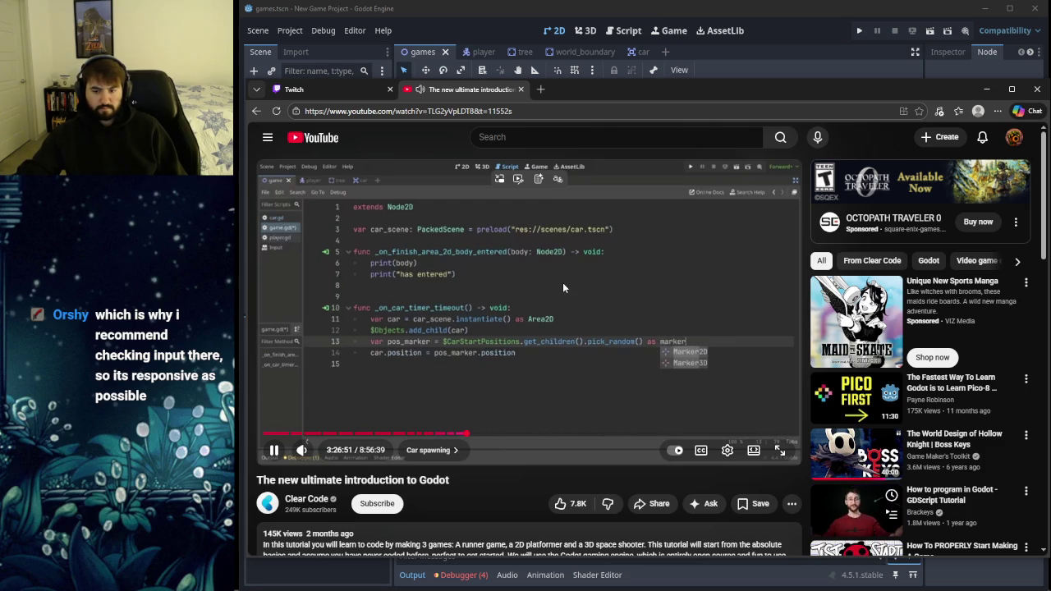
pyautogui.click(563, 291)
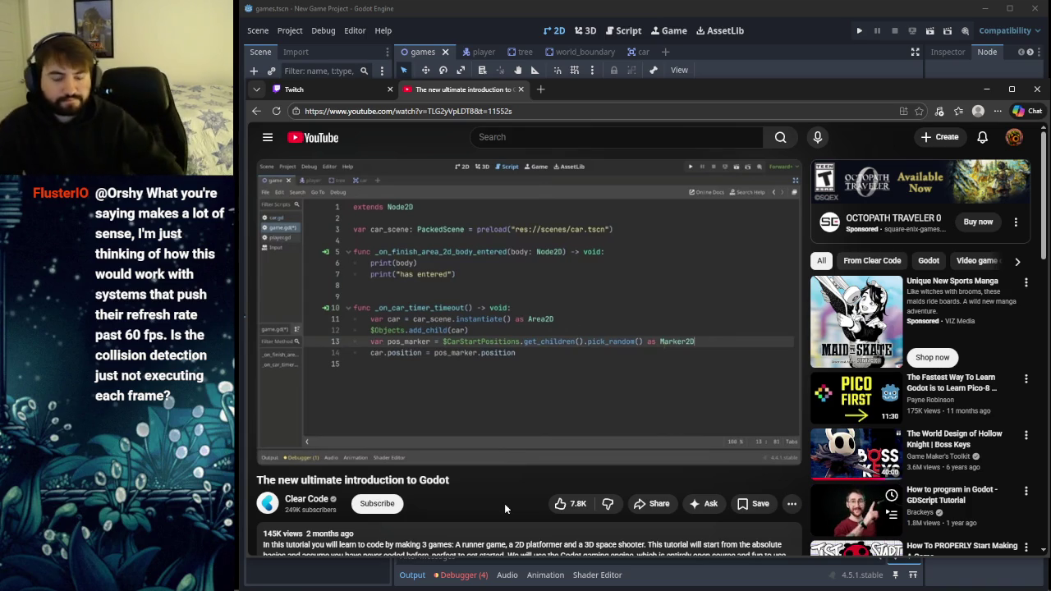
# Step: Resume the tutorial until its test run shows cars spawning across road lanes at 3:26:59
pyautogui.moveTo(507, 419)
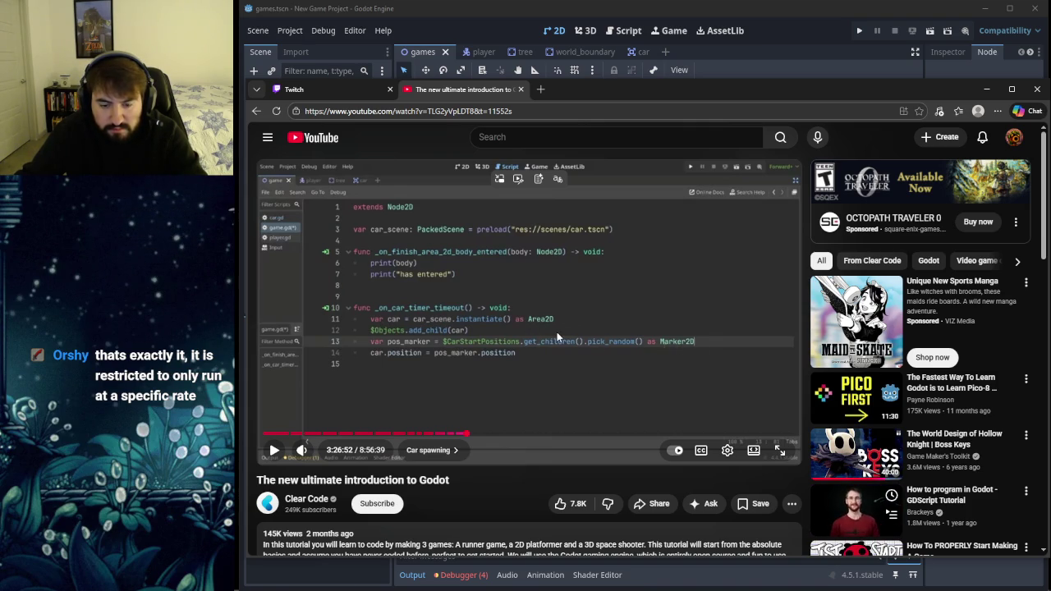
pyautogui.press('space')
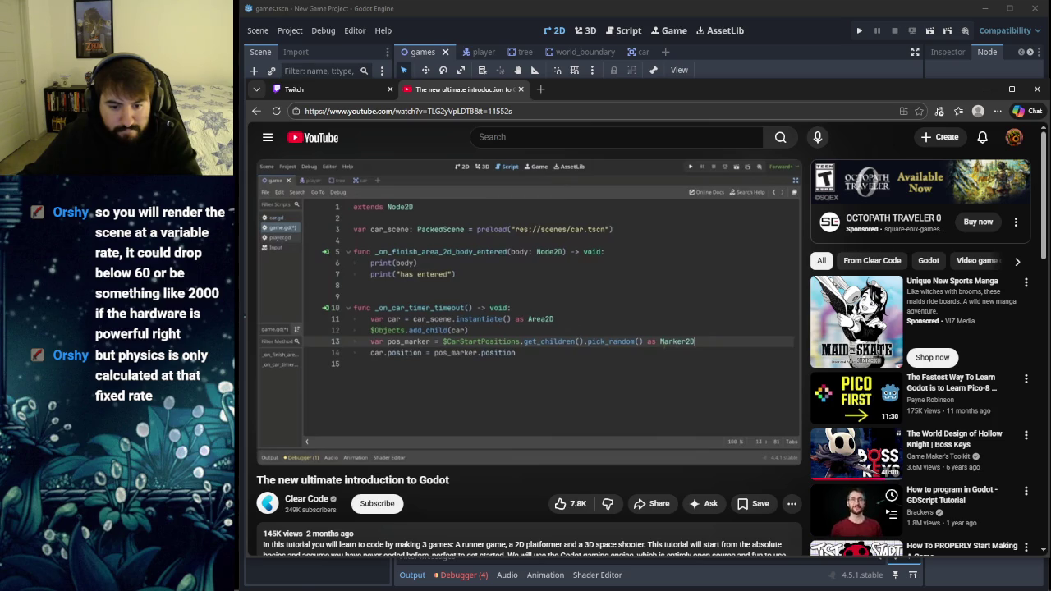
pyautogui.moveTo(511, 321)
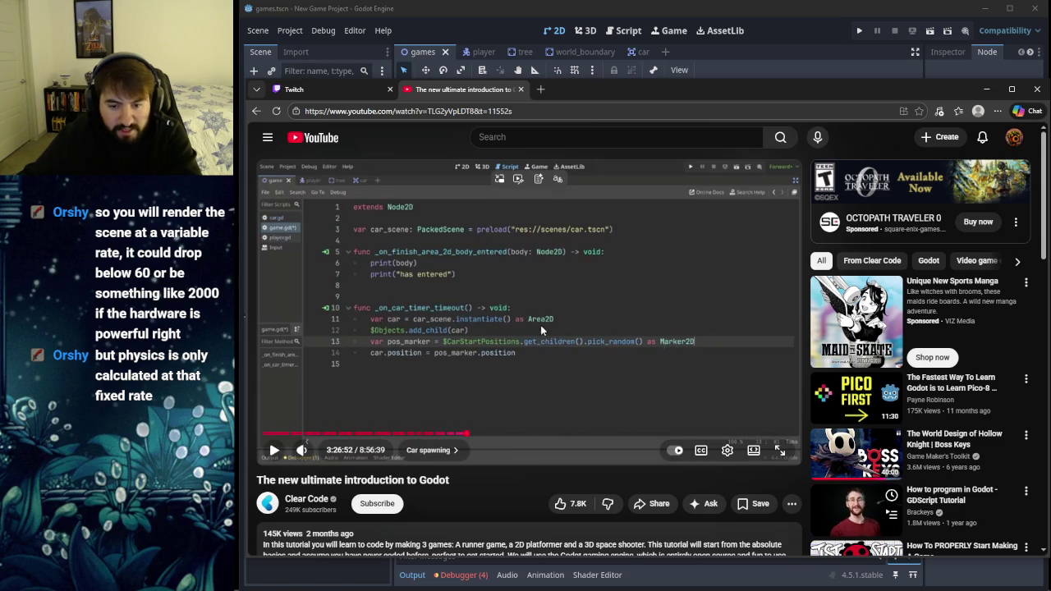
pyautogui.click(610, 361)
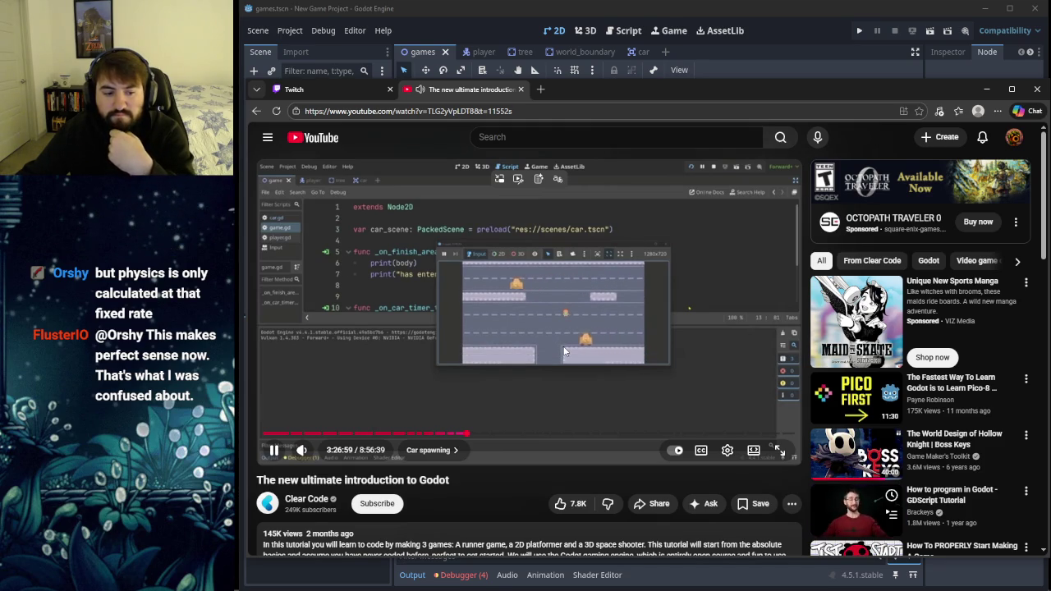
# Step: Pause the tutorial, glance at the Godot scene tree, and return to the video
pyautogui.click(564, 351)
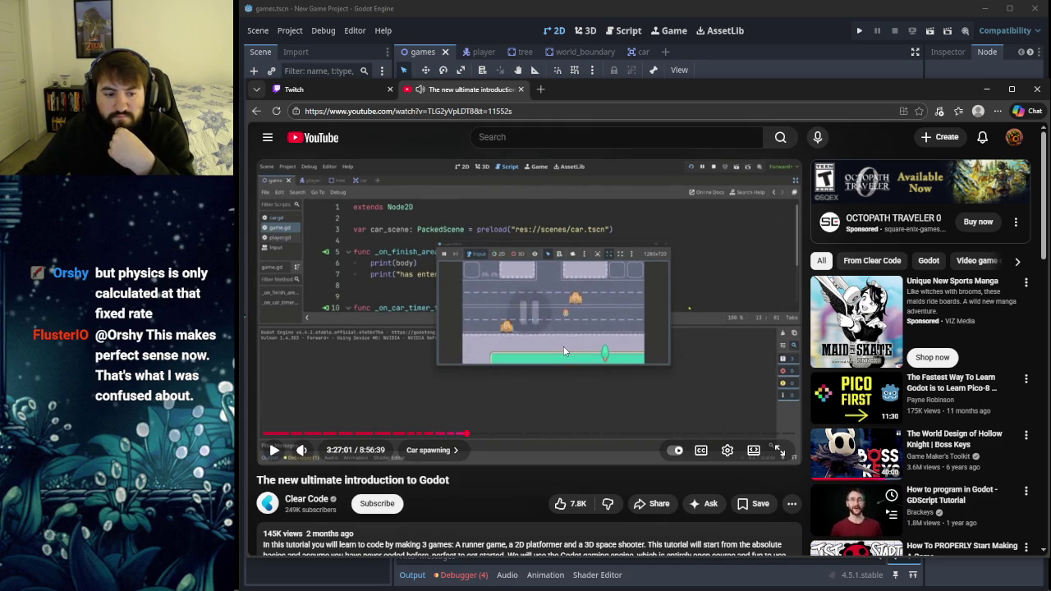
pyautogui.click(564, 352)
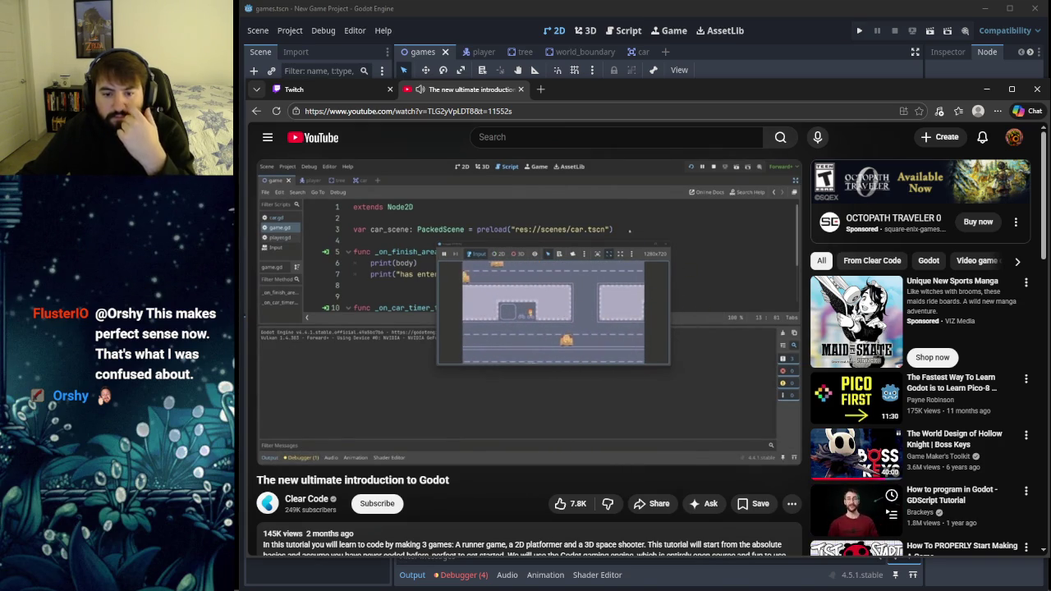
pyautogui.click(562, 346)
pyautogui.click(576, 74)
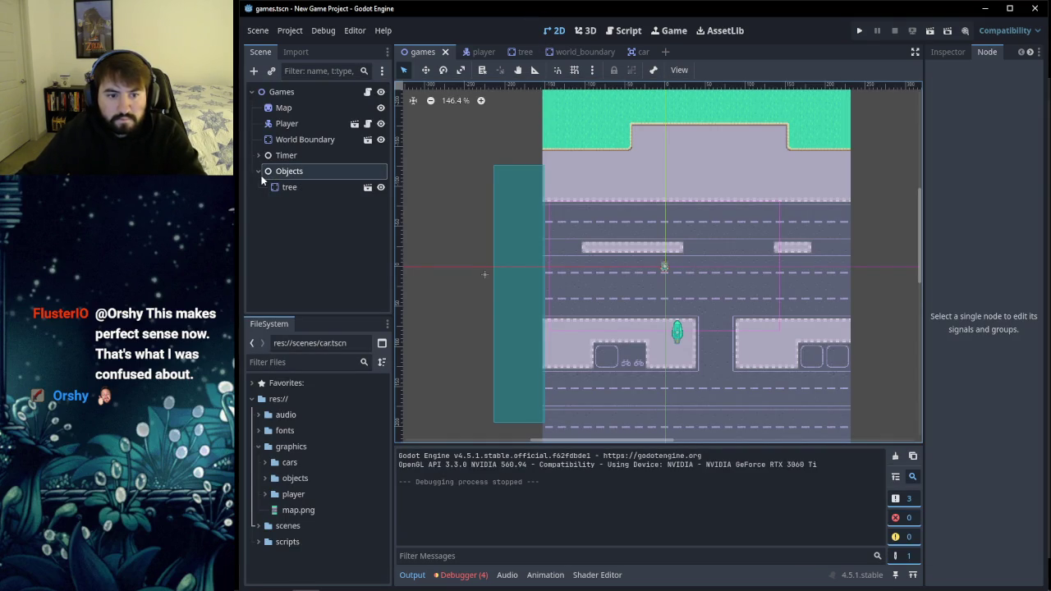
pyautogui.click(314, 250)
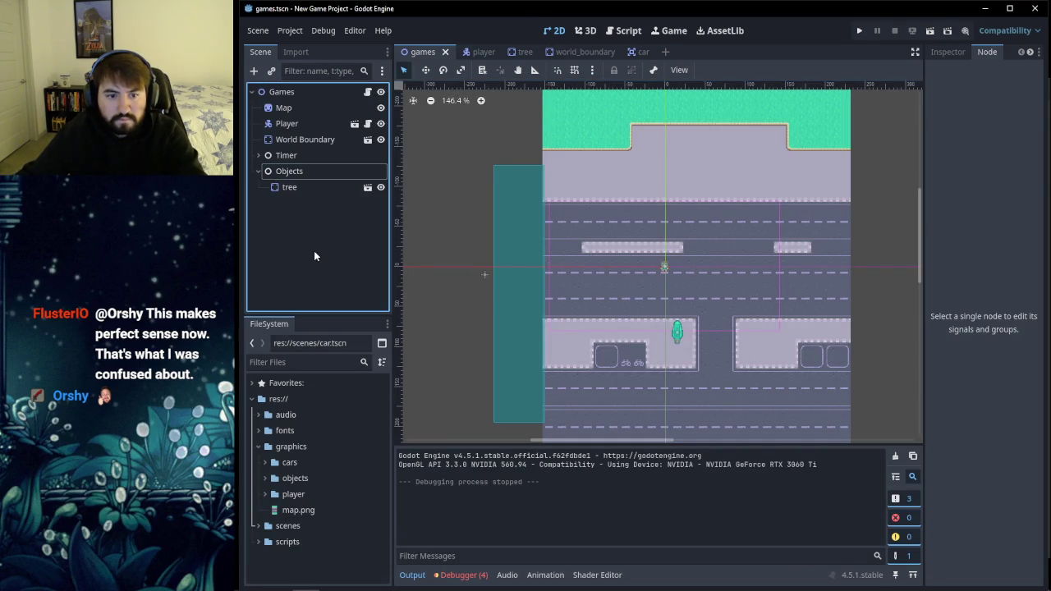
pyautogui.moveTo(238, 584)
pyautogui.click(279, 580)
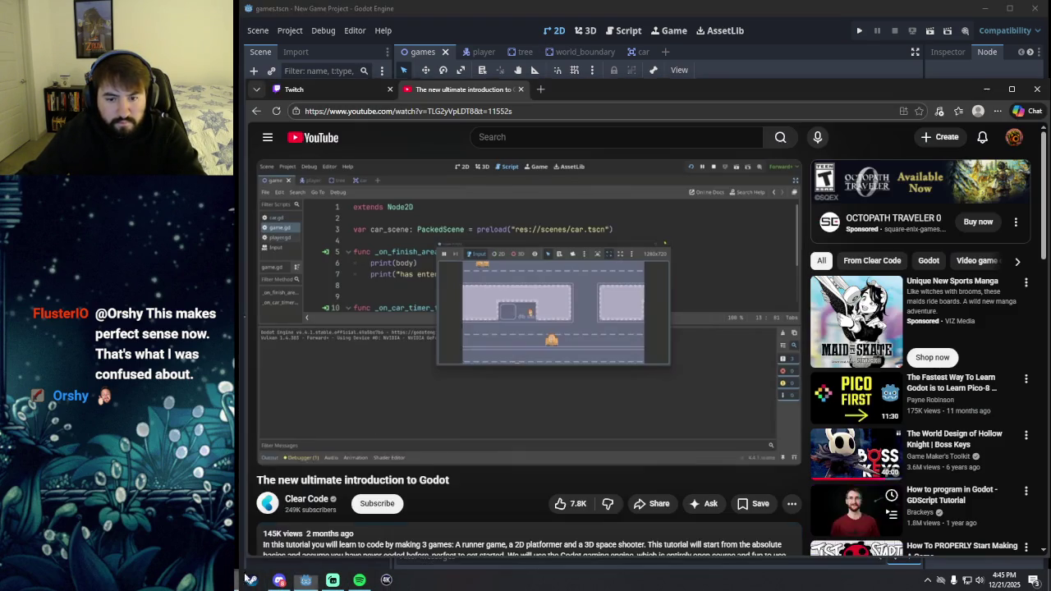
pyautogui.click(496, 345)
# Step: Rewind the tutorial to the CarStartPositions setup near 3:24:17 and pause there
pyautogui.press('Left')
pyautogui.press('Left')
pyautogui.press('Left')
pyautogui.press('Left')
pyautogui.press('Left')
pyautogui.press('Left')
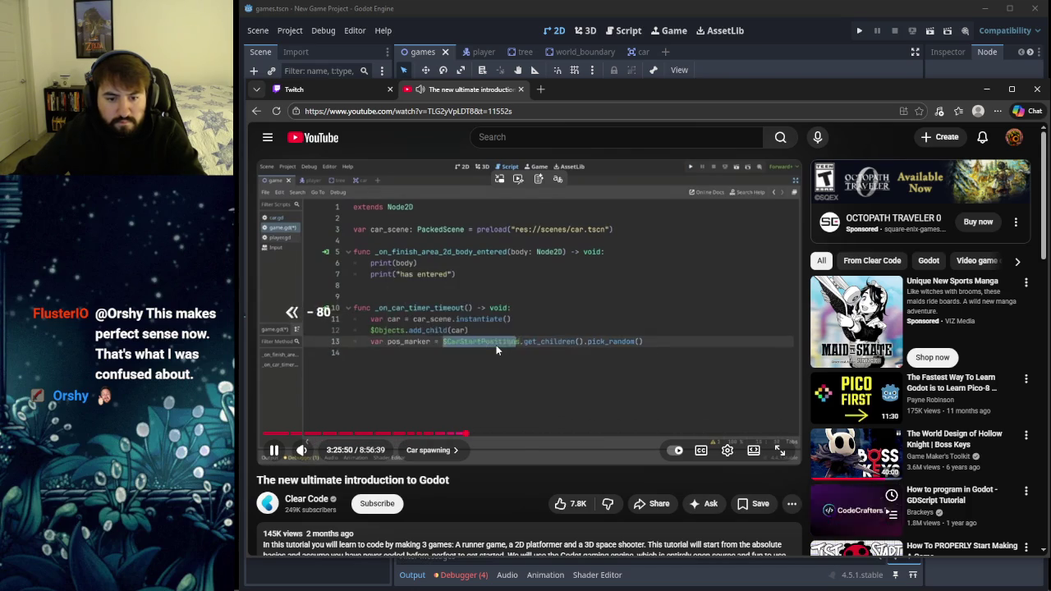
pyautogui.press('Left')
pyautogui.press('Left')
pyautogui.press('Left')
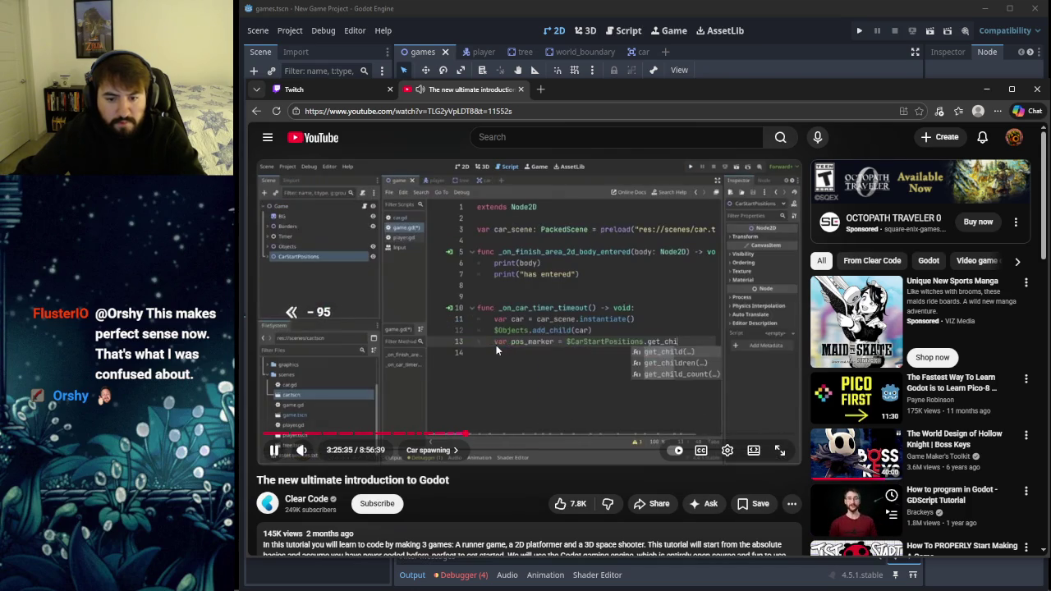
pyautogui.press('Left')
pyautogui.press('Left')
pyautogui.press('Left')
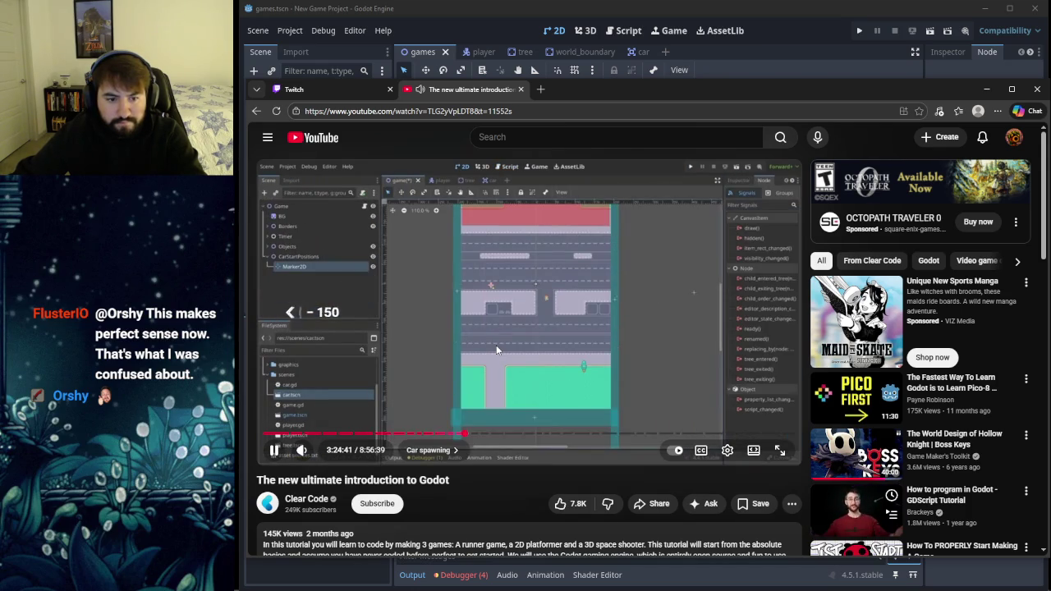
pyautogui.press('Left')
pyautogui.press('Left')
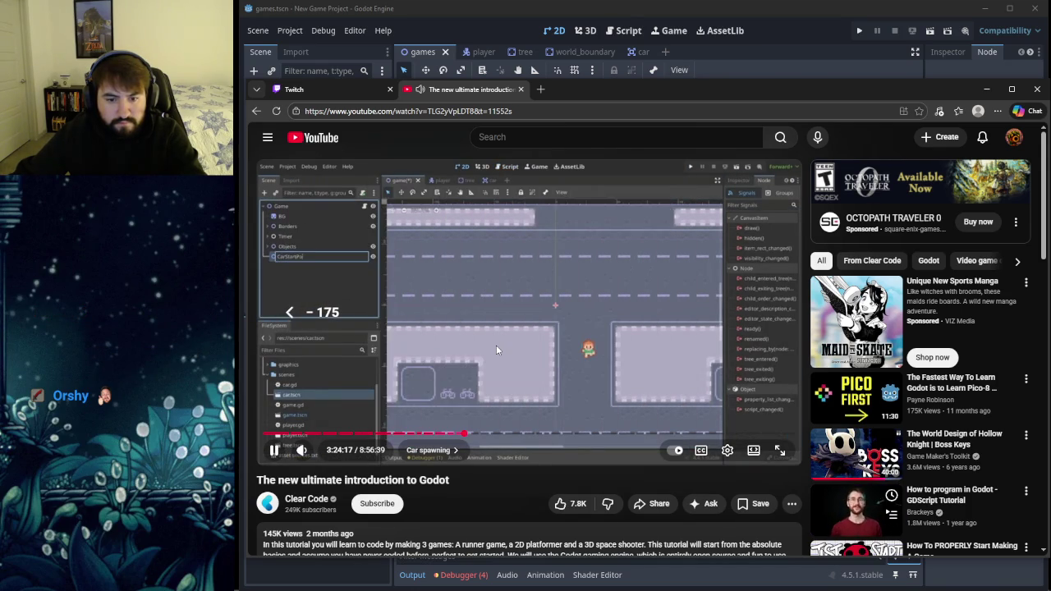
pyautogui.click(446, 311)
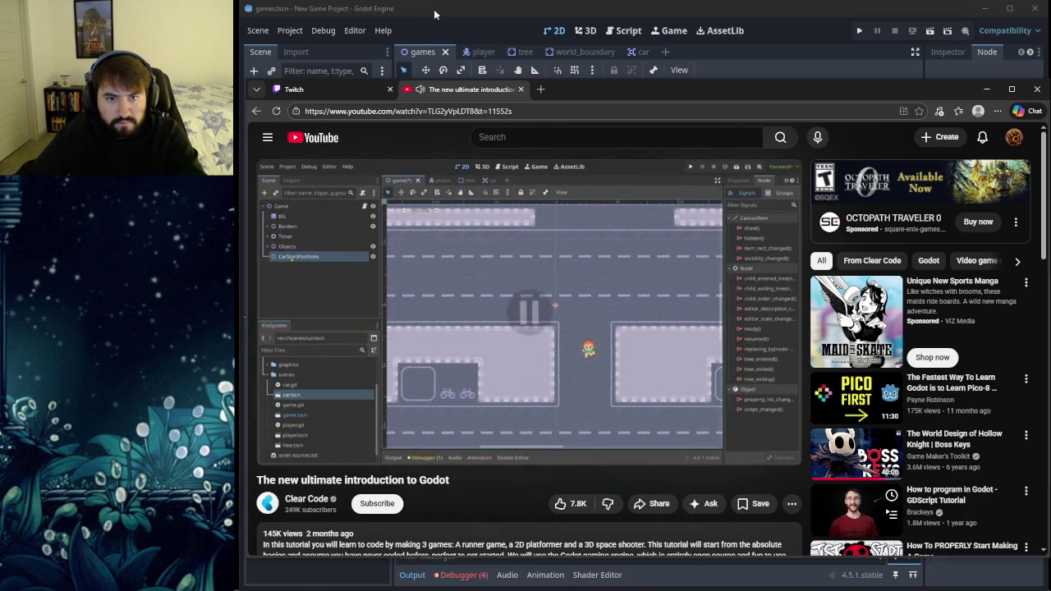
# Step: Create a Node2D under the Games root and name it CarStartPositions
pyautogui.hotkey('alt', 'Tab')
pyautogui.click(254, 71)
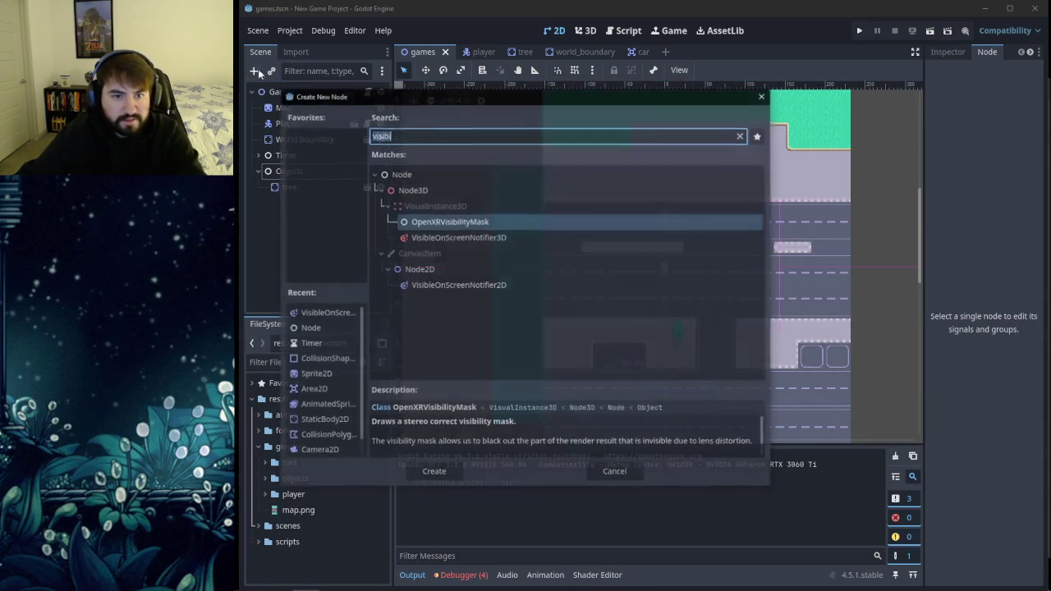
pyautogui.write('node')
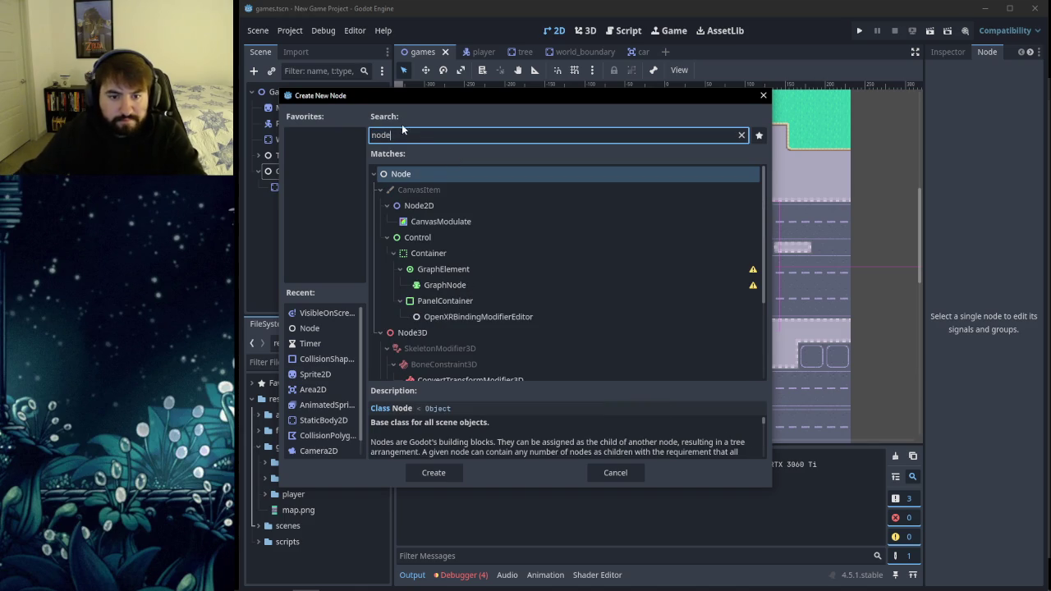
pyautogui.click(432, 206)
pyautogui.click(434, 472)
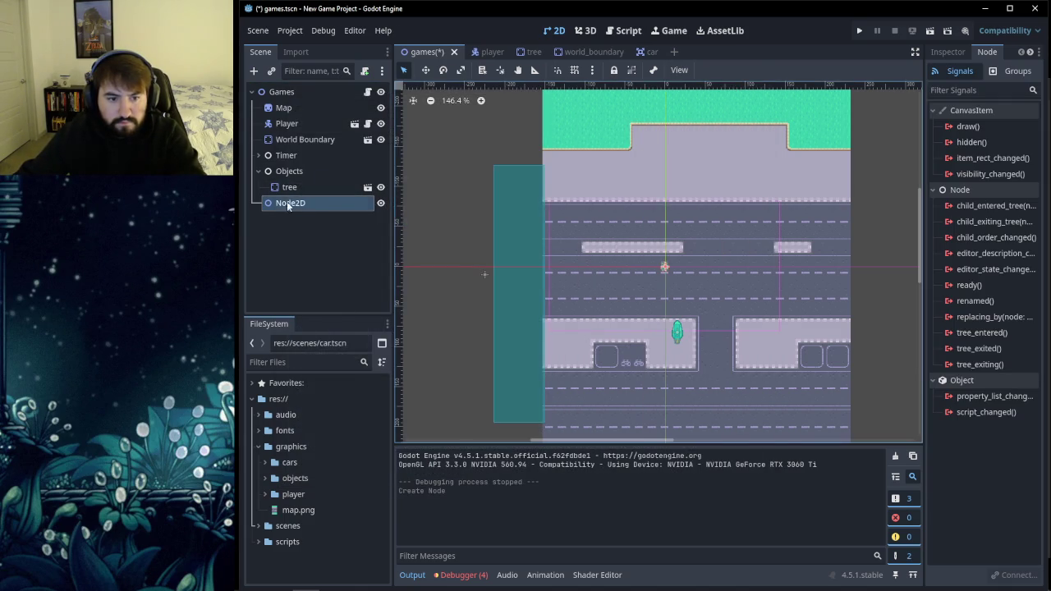
pyautogui.doubleClick(292, 206)
pyautogui.write('Car')
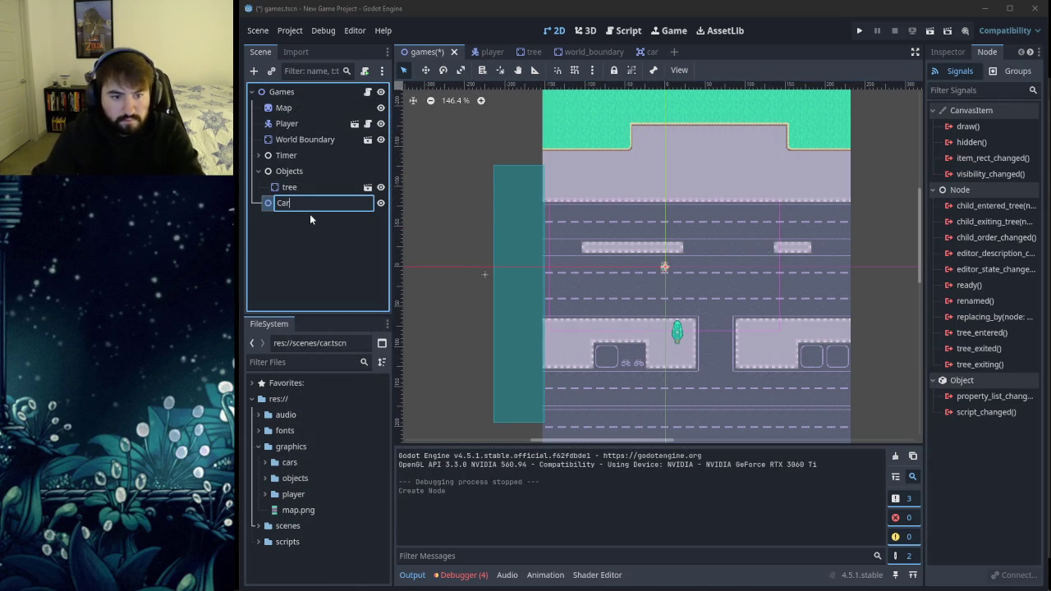
pyautogui.write('StartPositions')
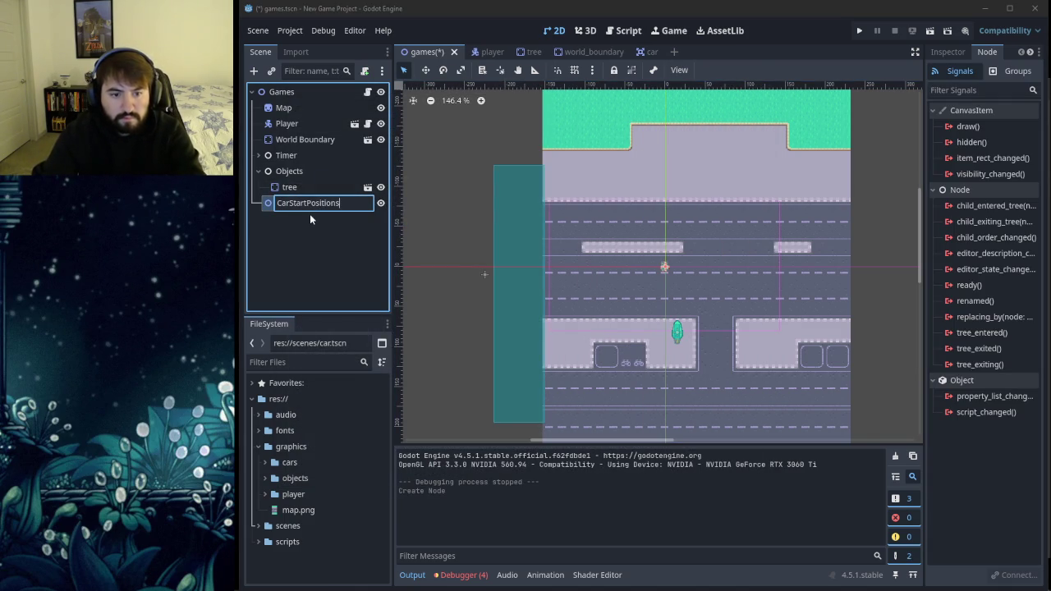
pyautogui.press('Return')
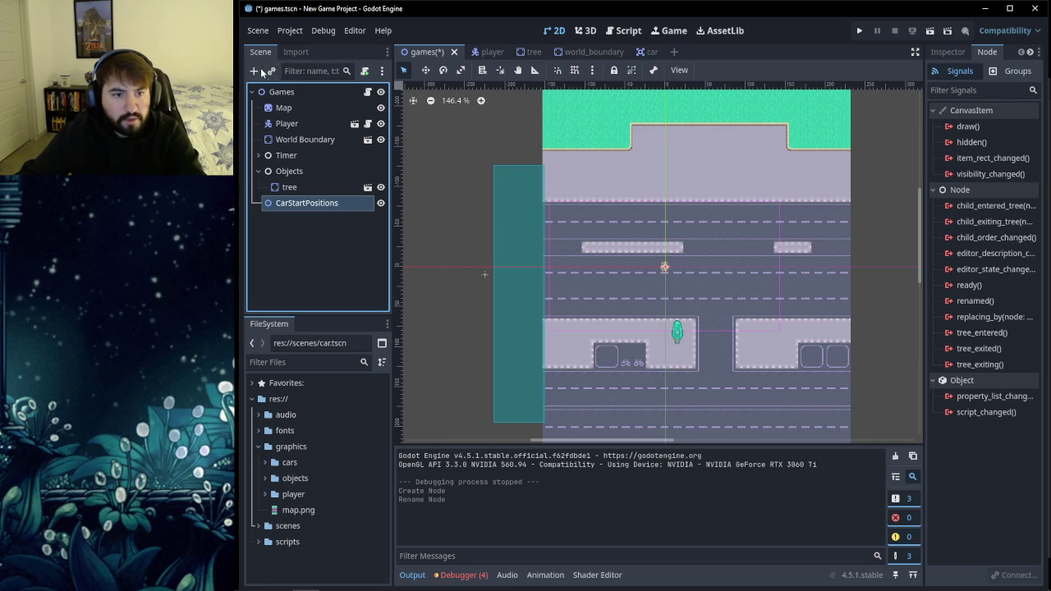
pyautogui.click(253, 70)
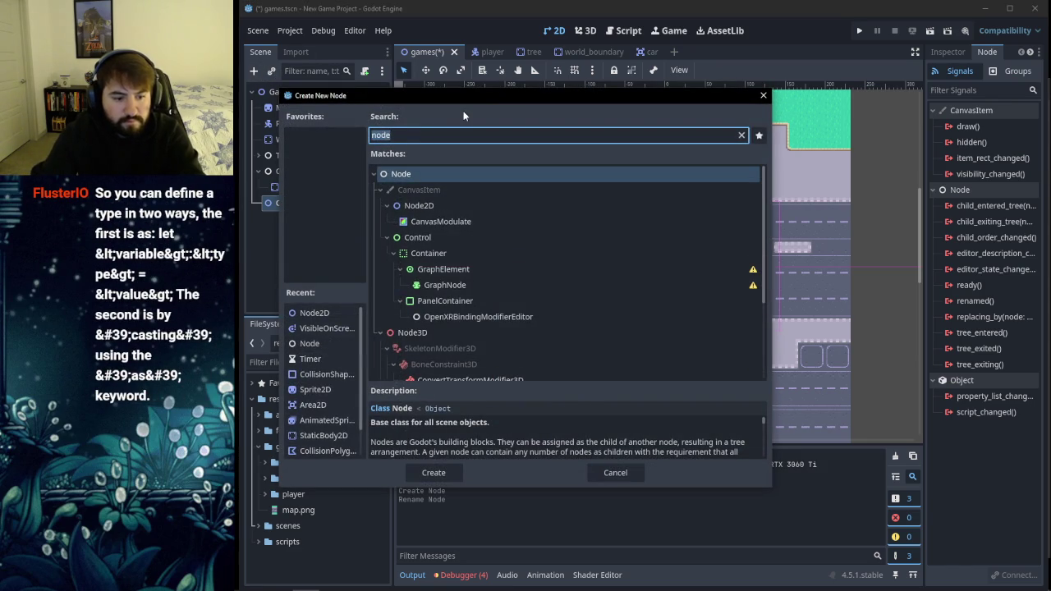
# Step: Create a Marker2D child under CarStartPositions and select it in the Scene dock
pyautogui.write('marker')
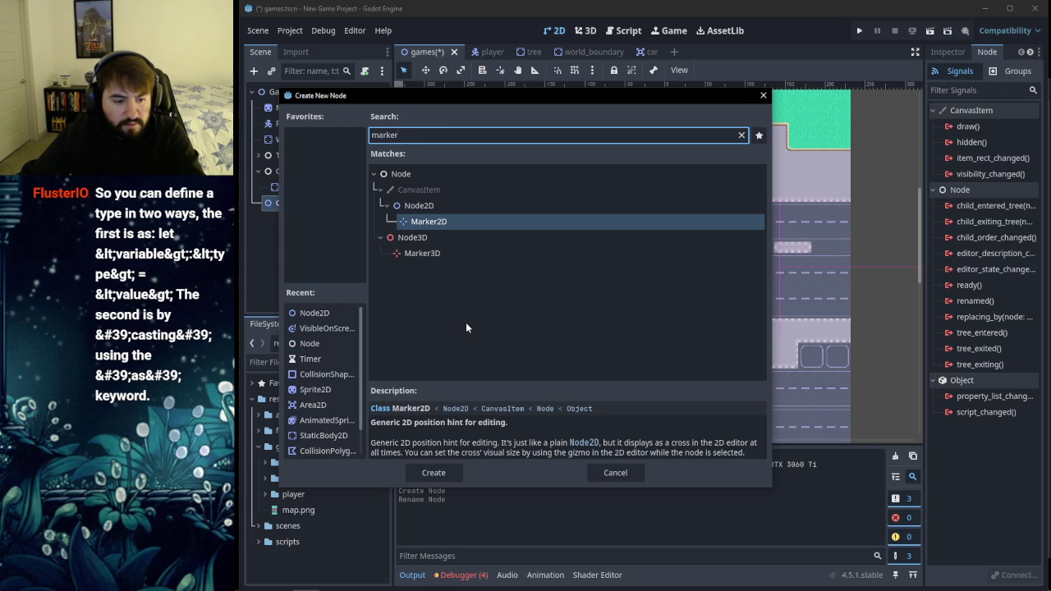
pyautogui.click(434, 472)
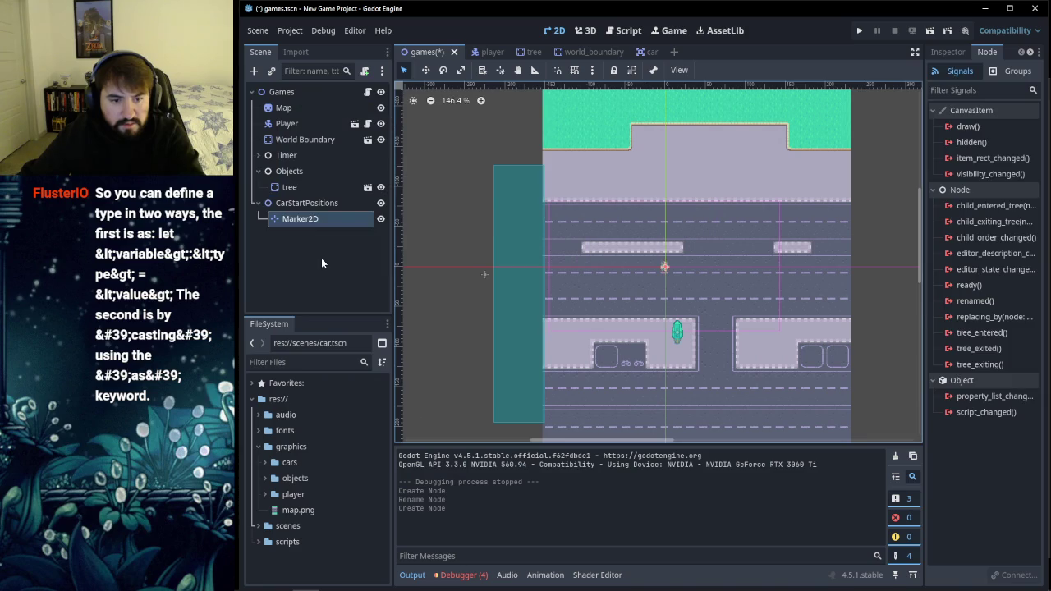
pyautogui.click(321, 261)
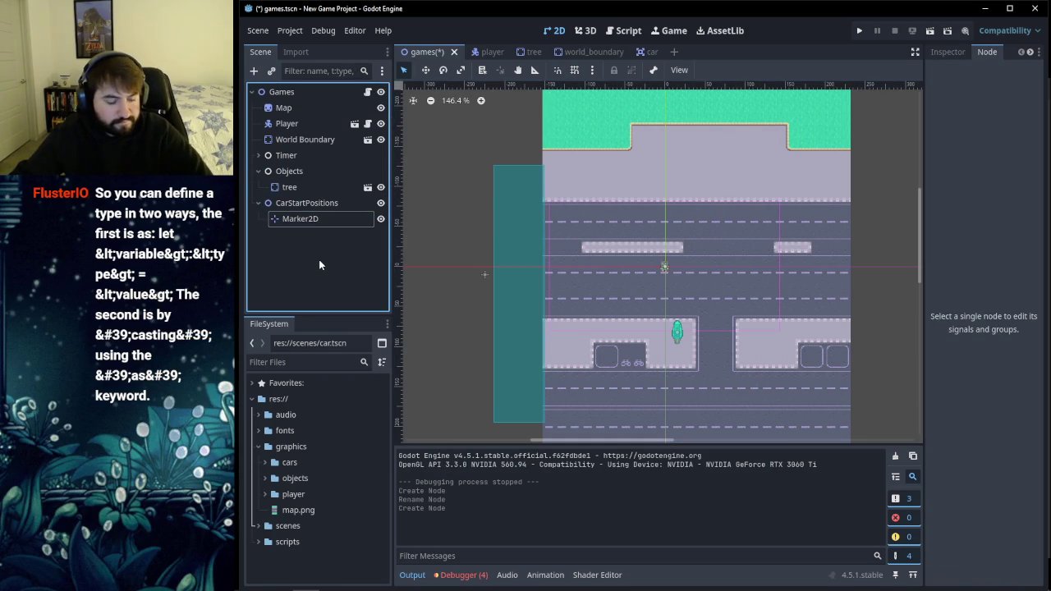
pyautogui.click(316, 218)
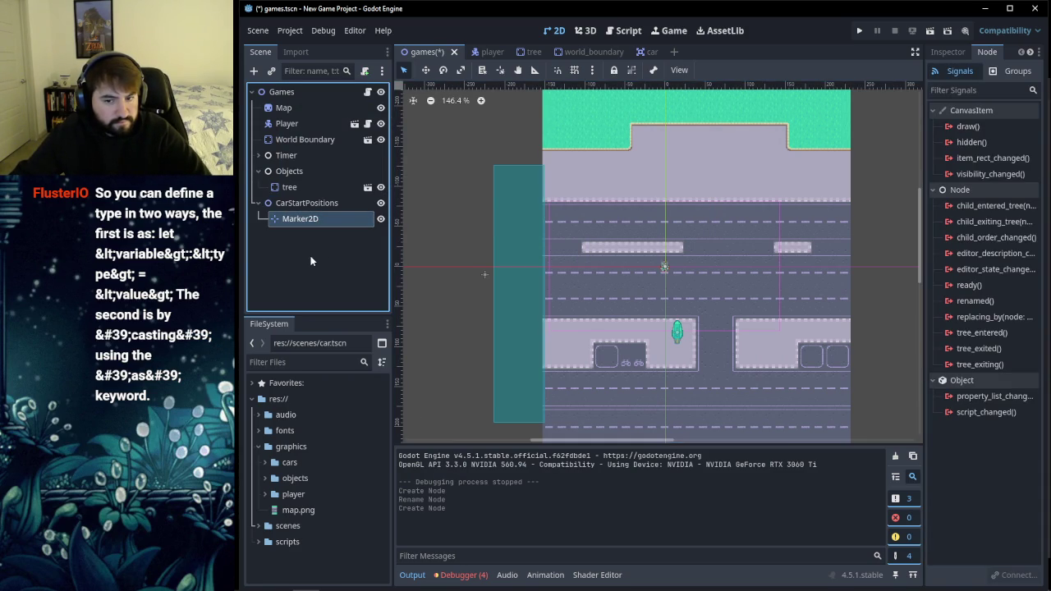
# Step: Move the Marker2D to (240, 212) just past the road's right edge and duplicate it
pyautogui.scroll(6, 654, 292)
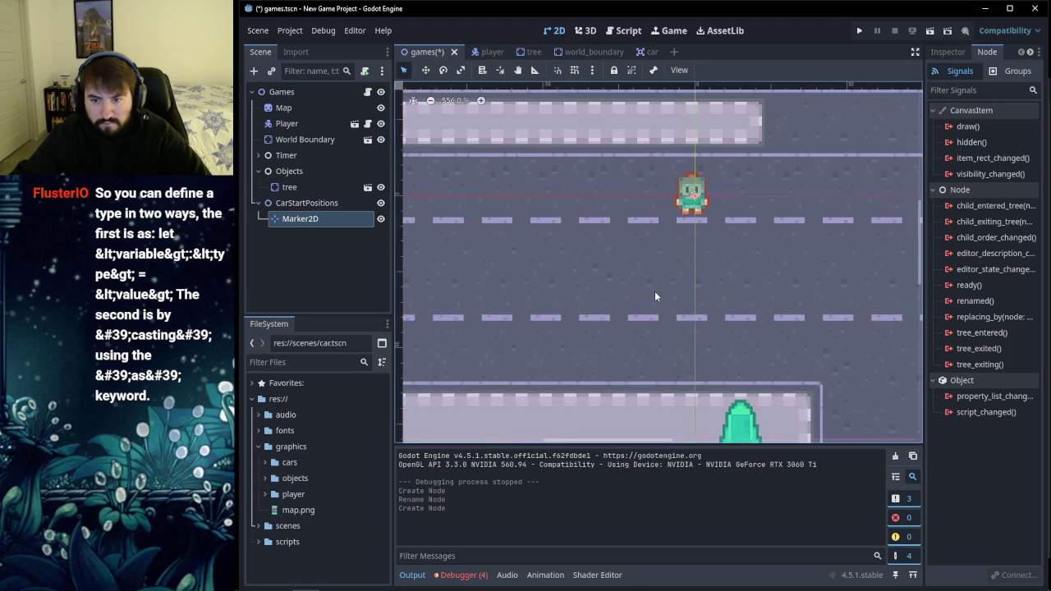
pyautogui.scroll(1, 655, 291)
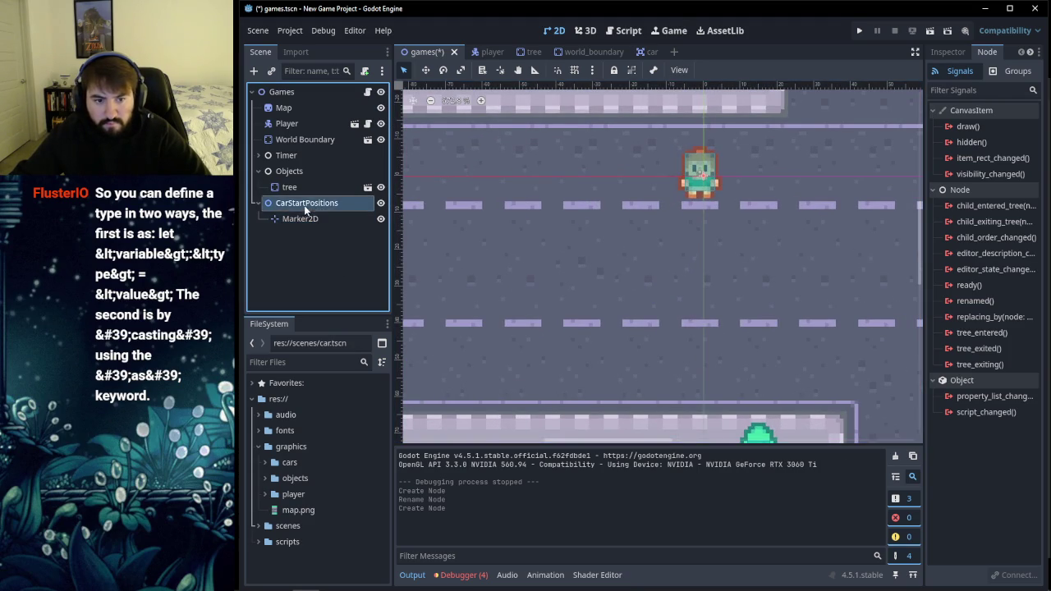
pyautogui.scroll(-4, 625, 261)
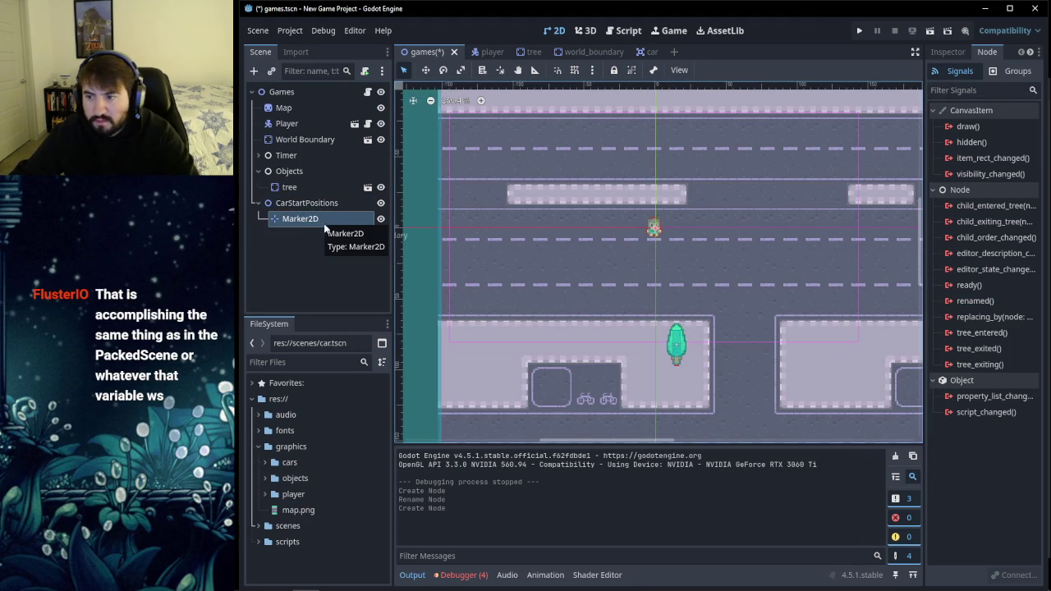
pyautogui.click(949, 49)
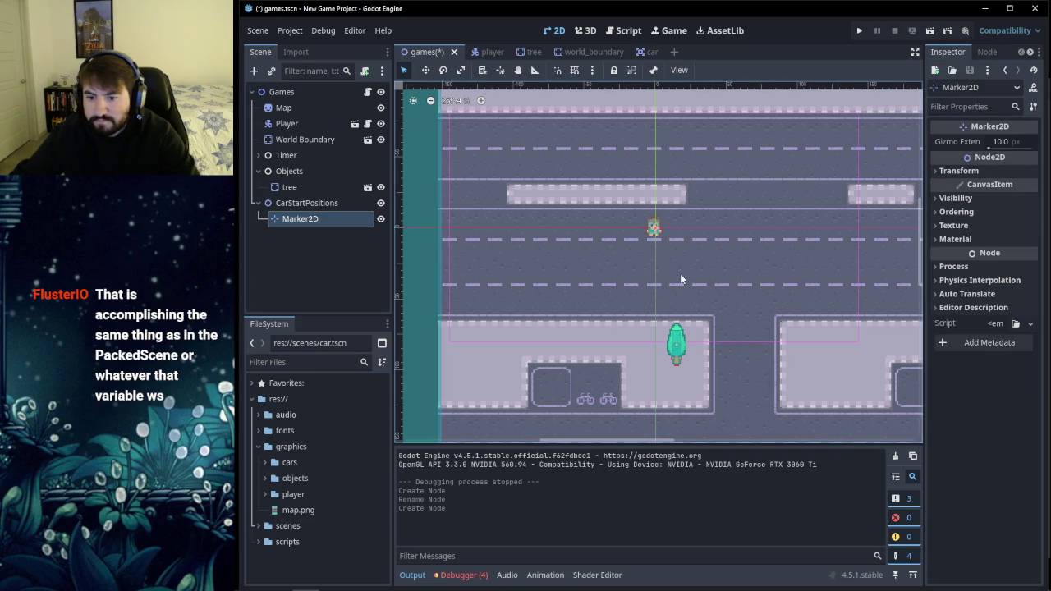
pyautogui.scroll(5, 682, 279)
pyautogui.scroll(8, 670, 274)
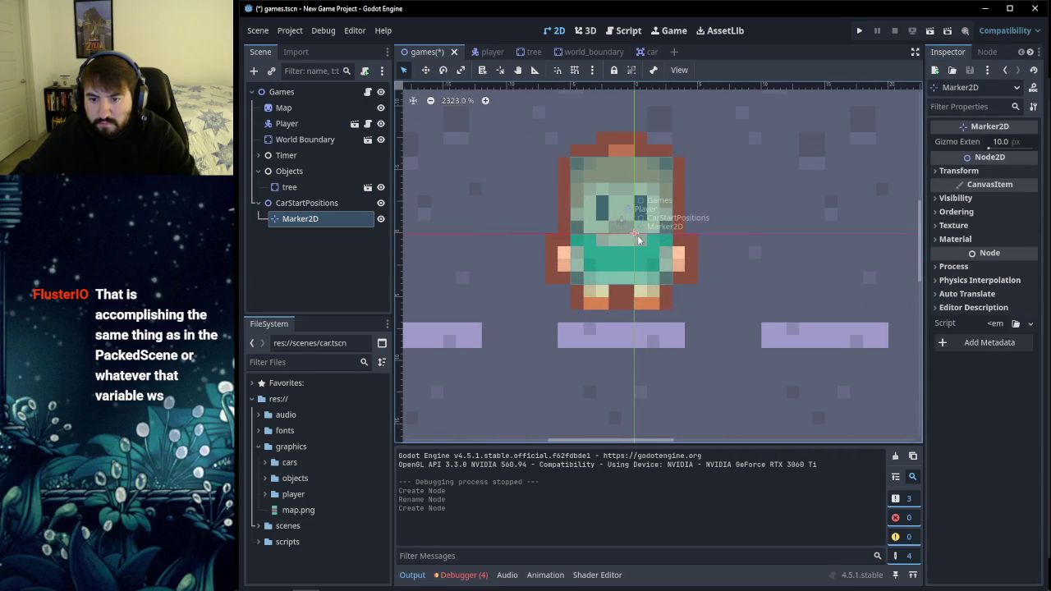
pyautogui.moveTo(633, 232); pyautogui.dragTo(775, 246)
pyautogui.scroll(-6, 775, 271)
pyautogui.scroll(-12, 776, 273)
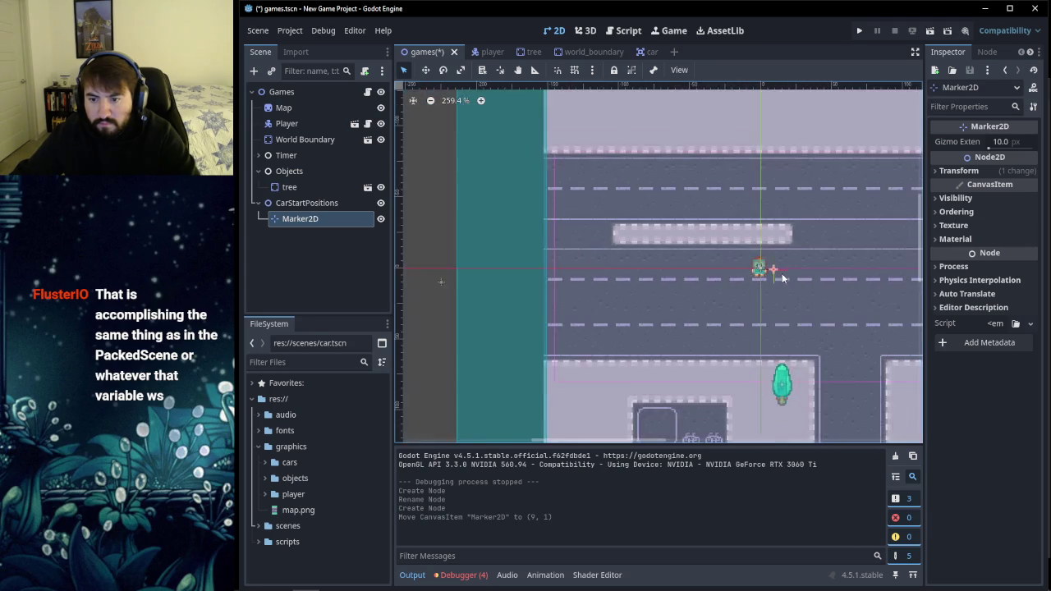
pyautogui.scroll(-3, 672, 274)
pyautogui.scroll(3, 684, 284)
pyautogui.moveTo(647, 256)
pyautogui.mouseDown()
pyautogui.moveTo(633, 295)
pyautogui.moveTo(567, 369)
pyautogui.moveTo(555, 369)
pyautogui.moveTo(775, 368)
pyautogui.mouseUp()
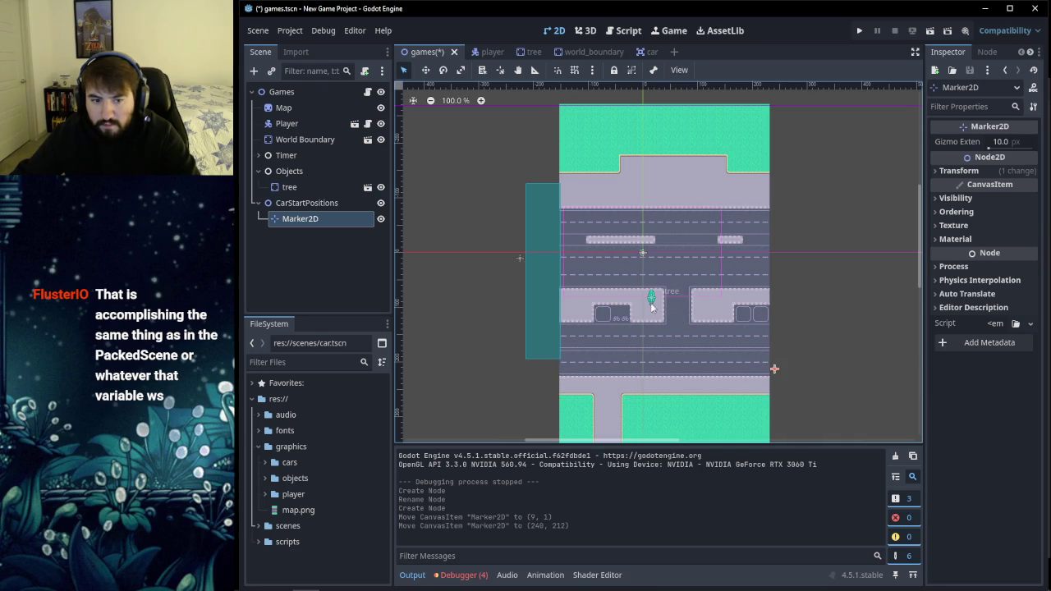
pyautogui.hotkey('ctrl', 'd')
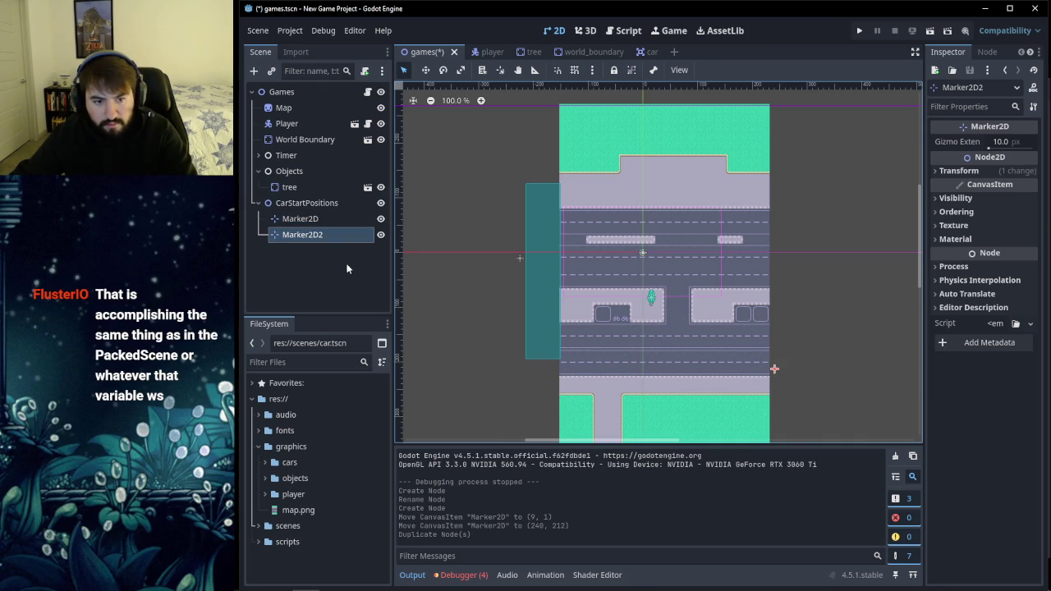
# Step: Stack Marker2D2–Marker2D4 up the road's right edge at y 141, 21 and -48, then save
pyautogui.moveTo(774, 368); pyautogui.dragTo(776, 330)
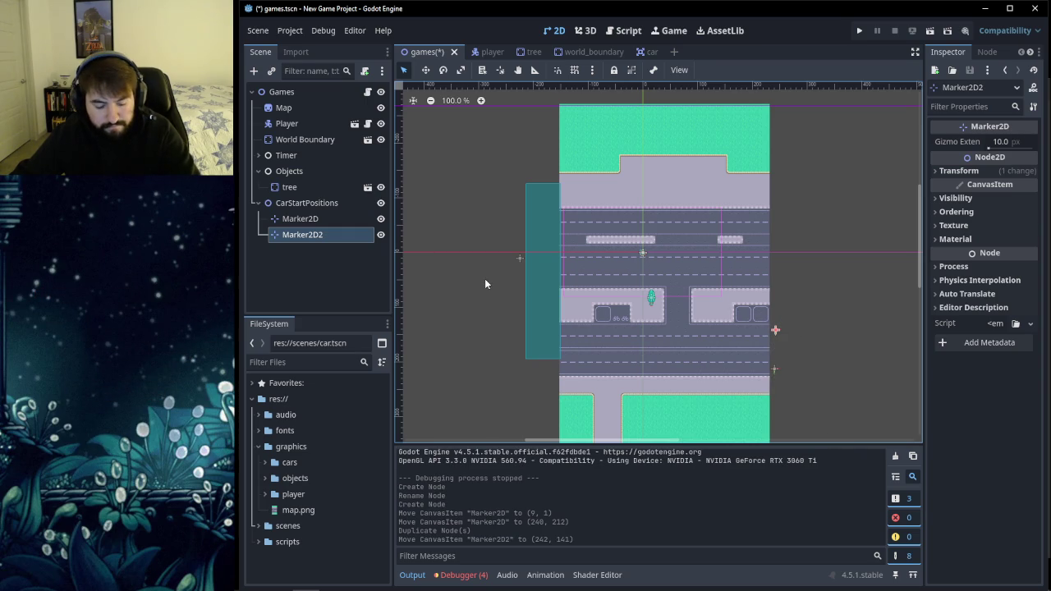
pyautogui.hotkey('ctrl', 'd')
pyautogui.moveTo(775, 332); pyautogui.dragTo(775, 264)
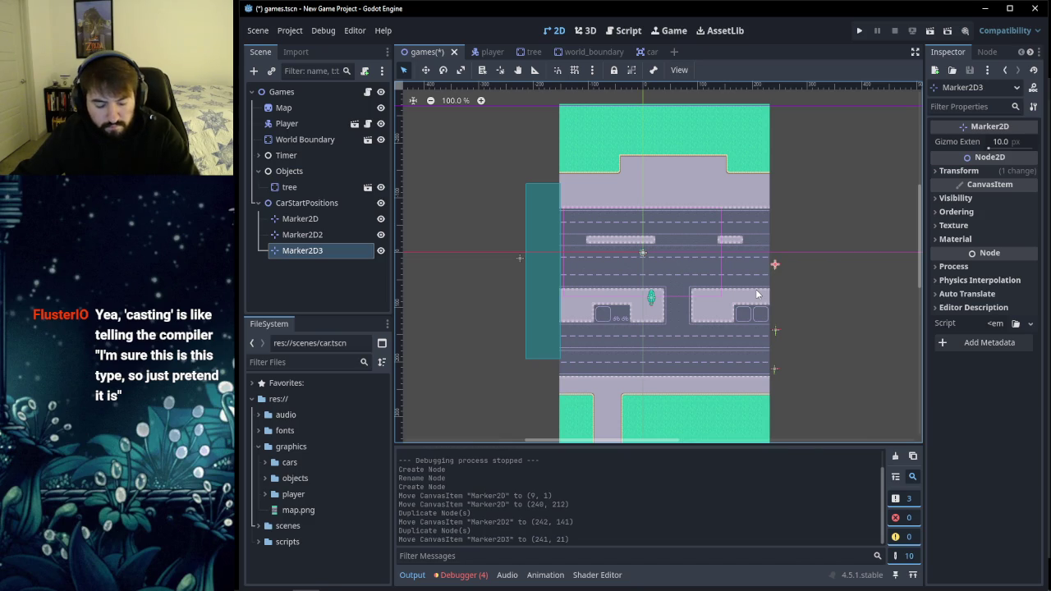
pyautogui.hotkey('ctrl', 'd')
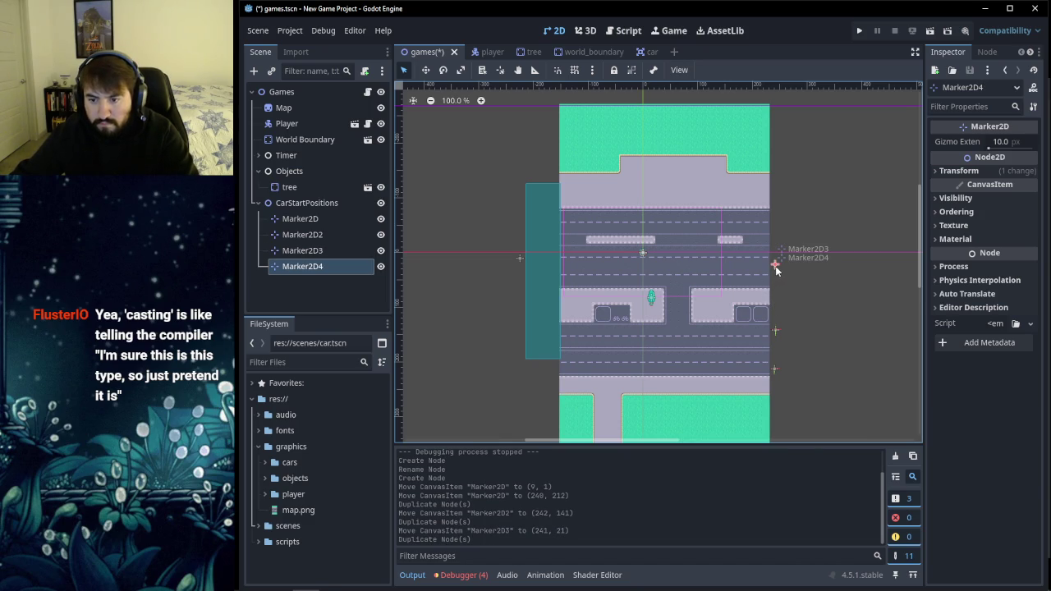
pyautogui.moveTo(776, 265); pyautogui.dragTo(776, 226)
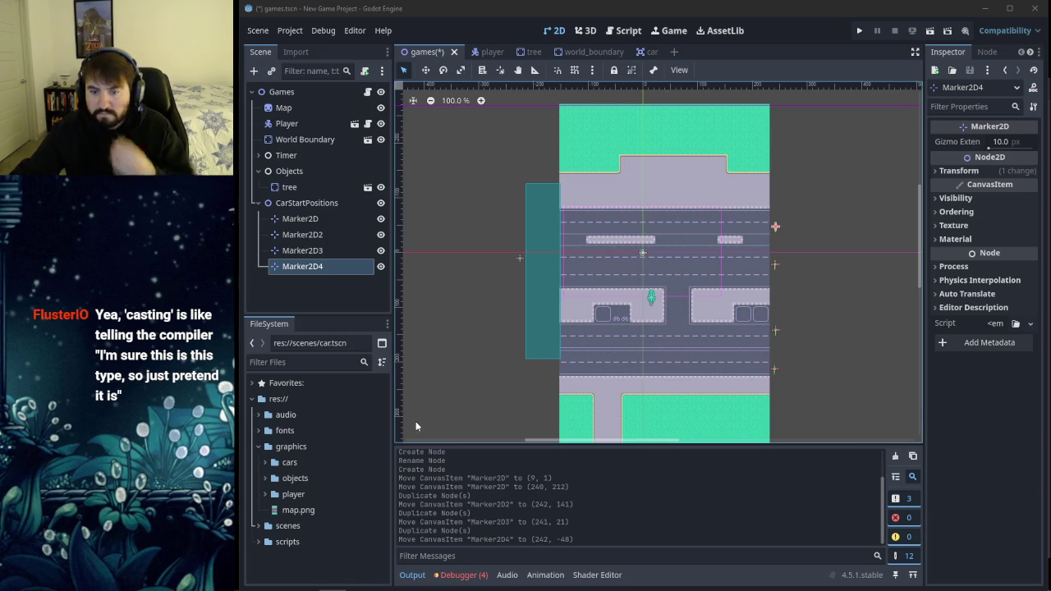
pyautogui.click(721, 125)
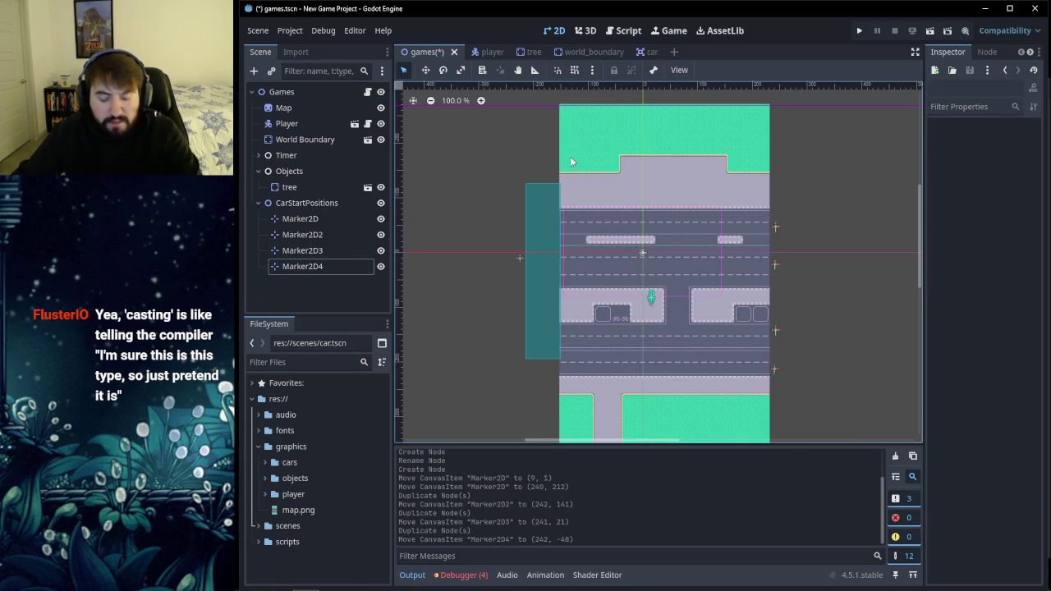
pyautogui.hotkey('ctrl', 's')
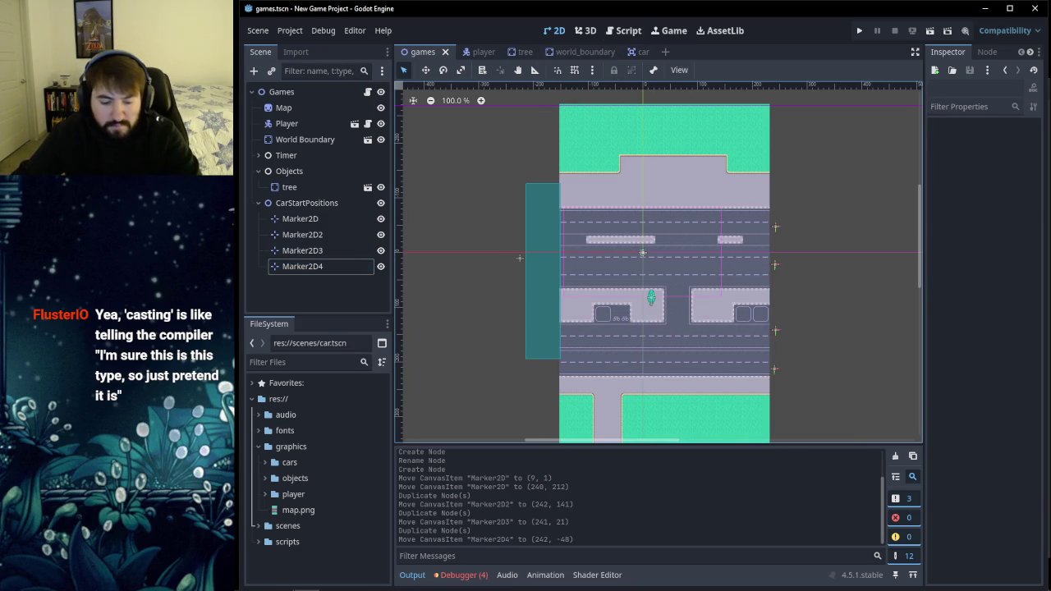
# Step: Skip the tutorial forward and pause it on the _on_car_timer_timeout code
pyautogui.click(279, 580)
pyautogui.press('l')
pyautogui.press('l')
pyautogui.press('l')
pyautogui.press('l')
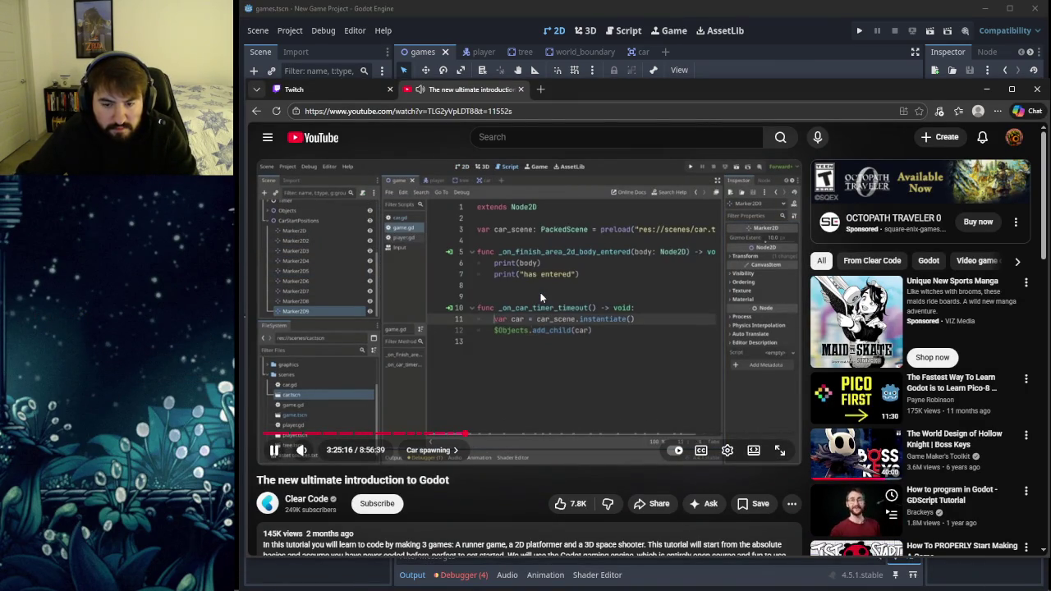
pyautogui.press('Left')
pyautogui.press('Right')
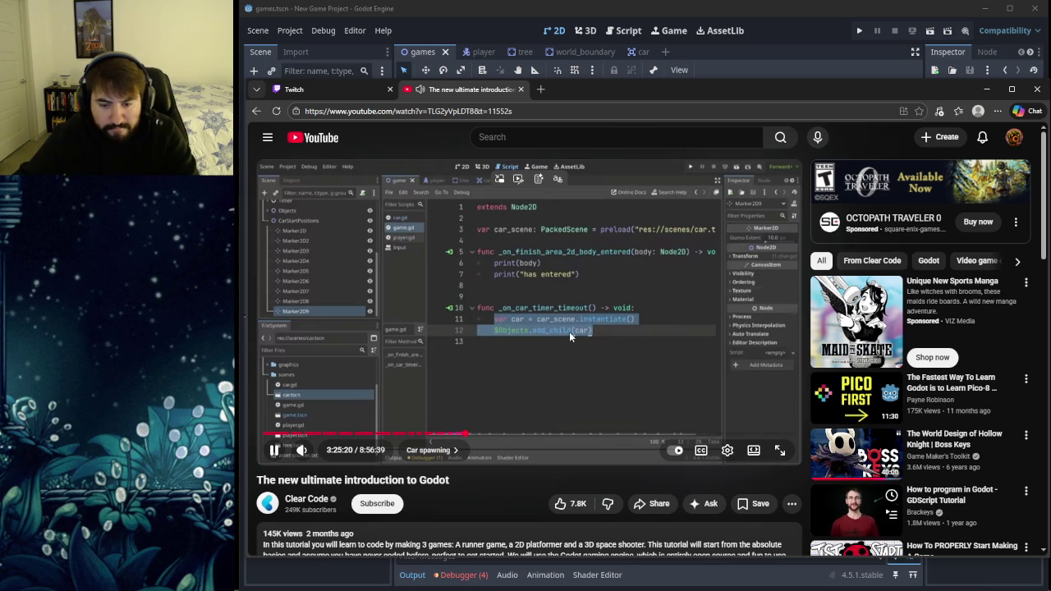
pyautogui.click(569, 332)
pyautogui.click(575, 352)
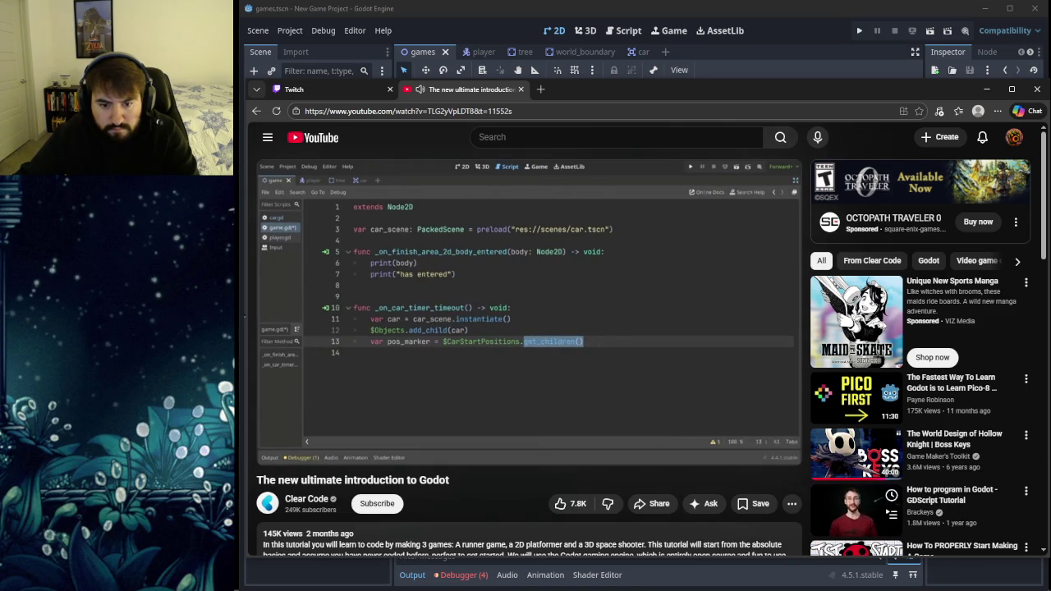
pyautogui.click(624, 359)
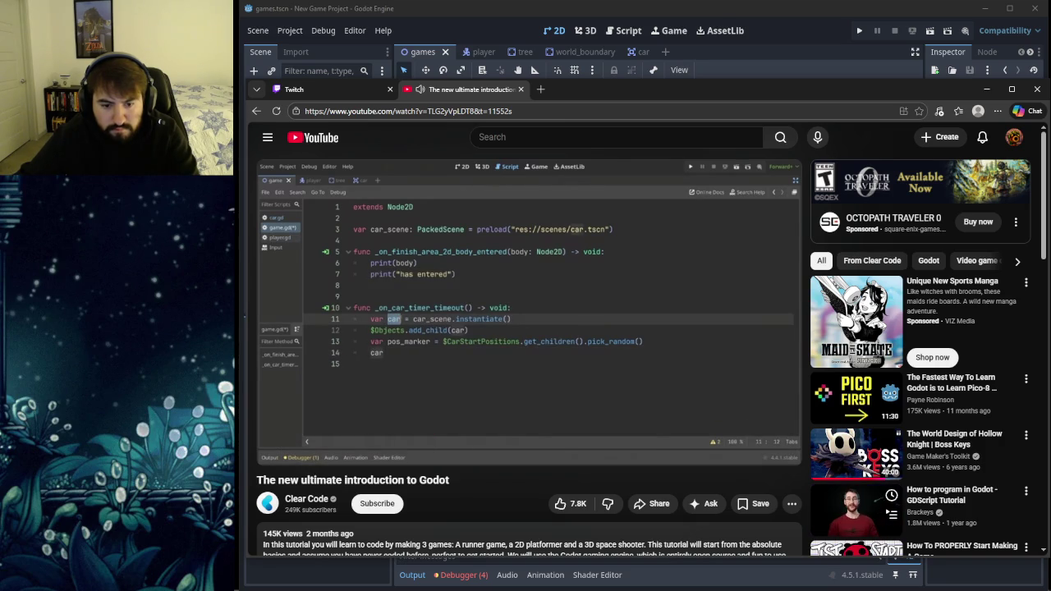
# Step: Rearrange the browser over Godot's scene tree, then resume the tutorial video
pyautogui.click(639, 51)
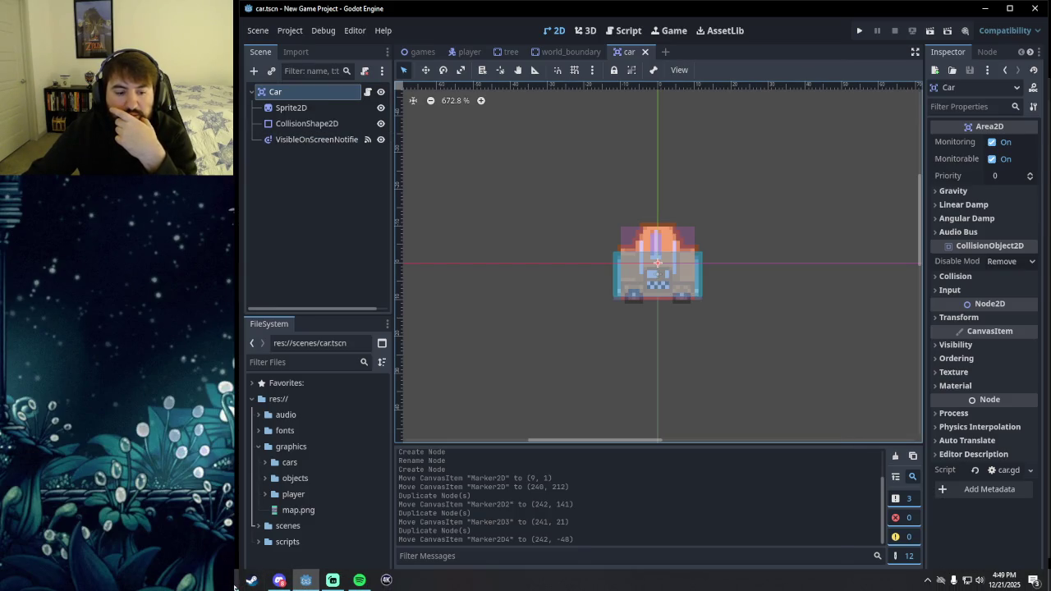
pyautogui.click(305, 580)
pyautogui.click(381, 426)
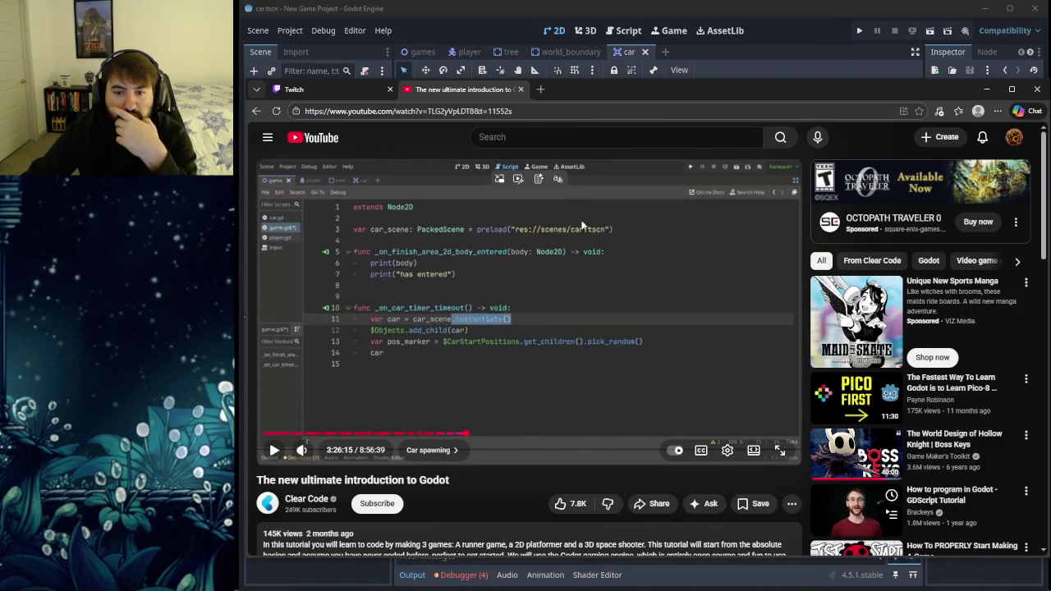
pyautogui.moveTo(566, 87); pyautogui.dragTo(588, 193)
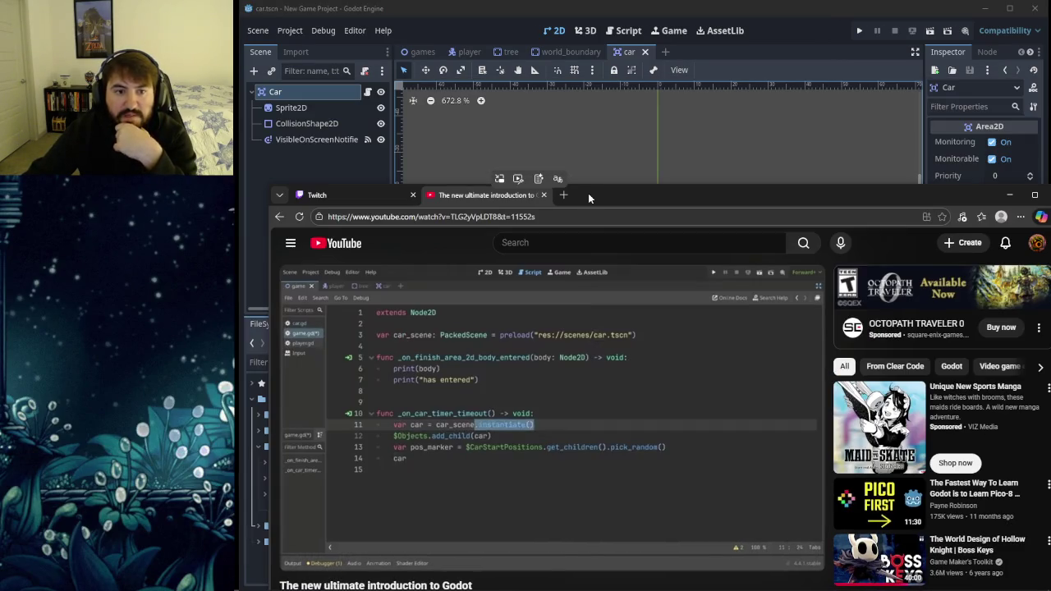
pyautogui.click(266, 98)
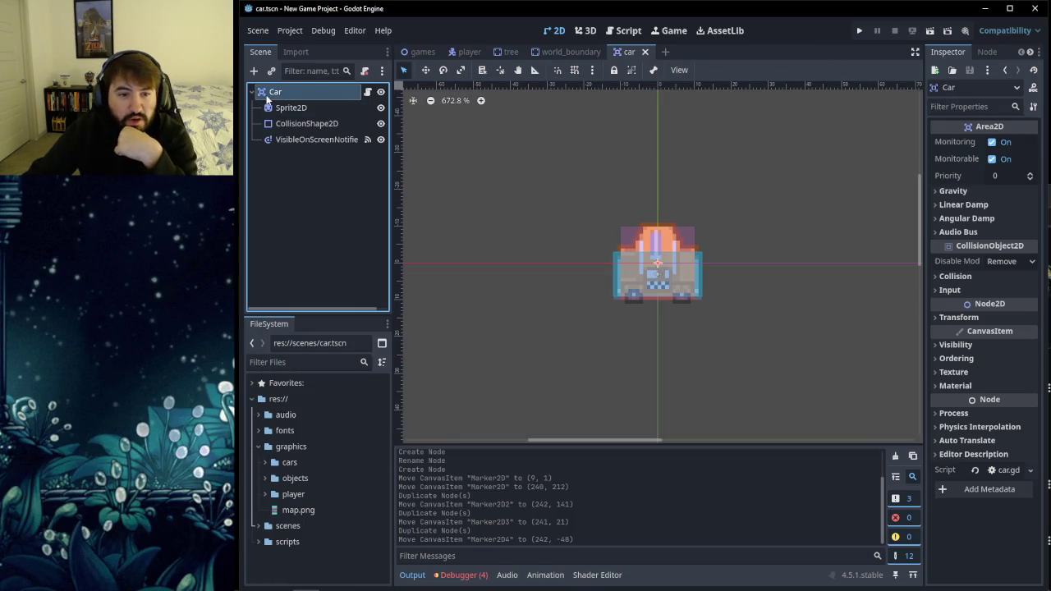
pyautogui.click(320, 581)
pyautogui.moveTo(598, 207)
pyautogui.mouseDown()
pyautogui.moveTo(604, 95)
pyautogui.moveTo(588, 85)
pyautogui.mouseUp()
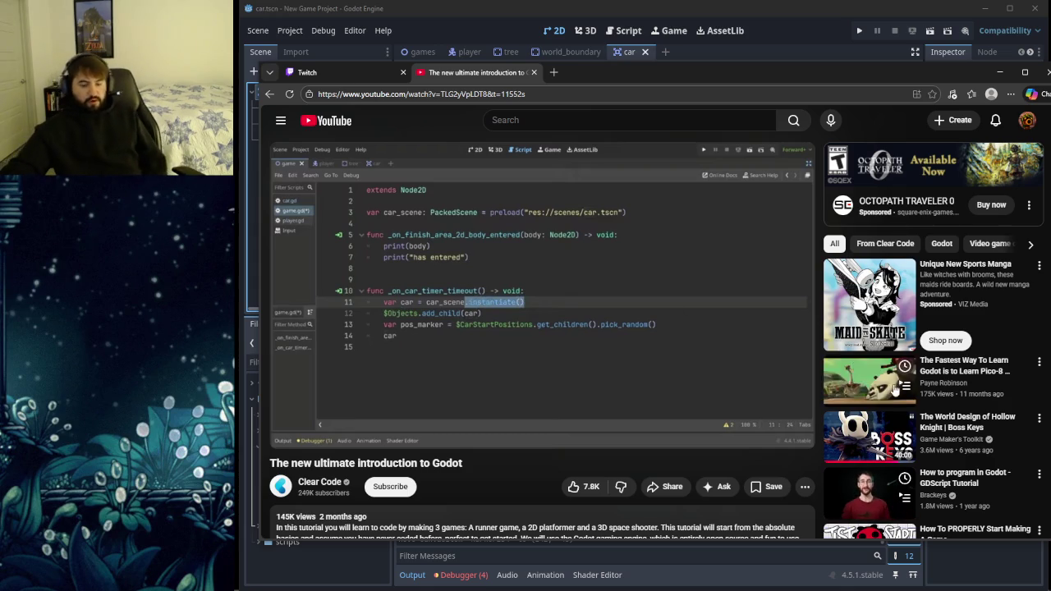
pyautogui.moveTo(675, 332)
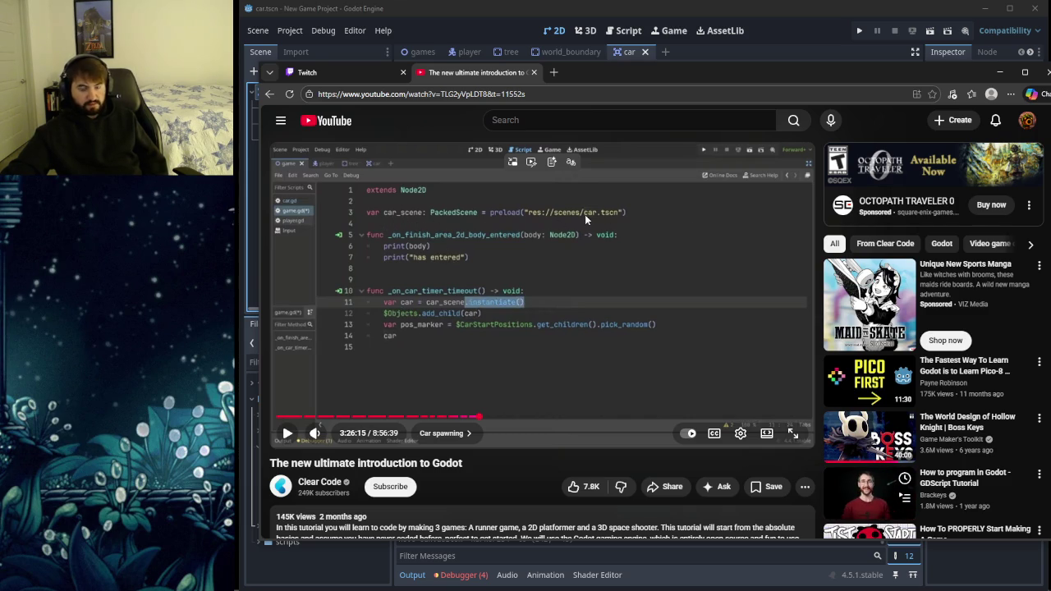
pyautogui.click(473, 18)
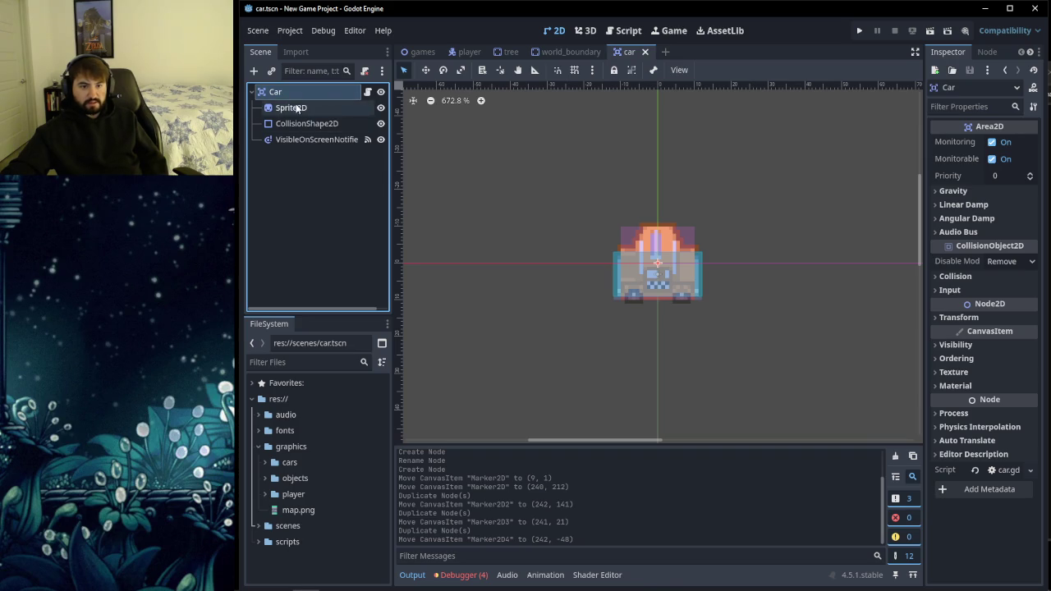
pyautogui.moveTo(255, 575)
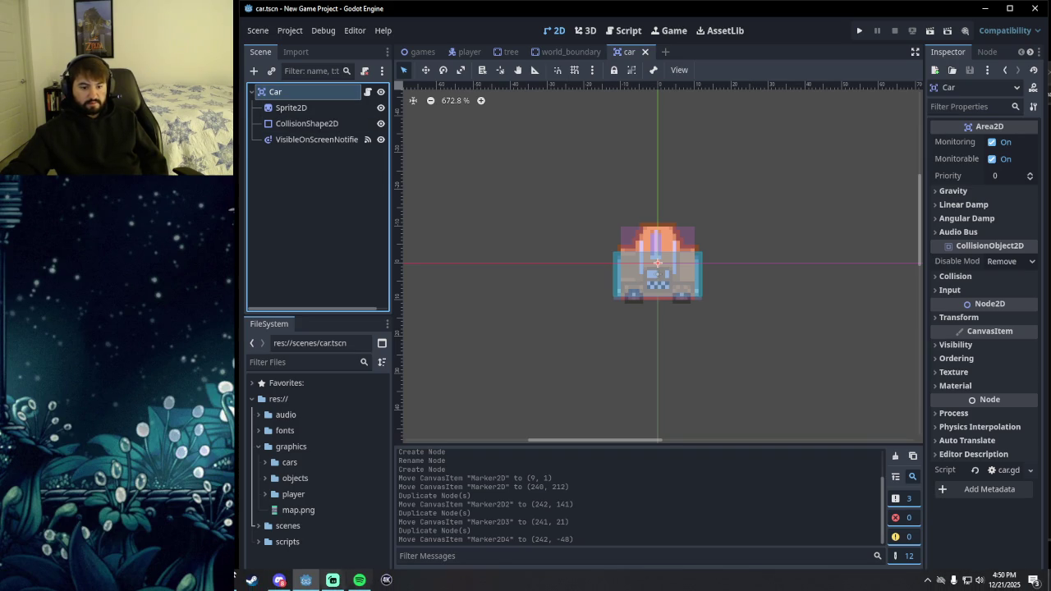
pyautogui.click(279, 580)
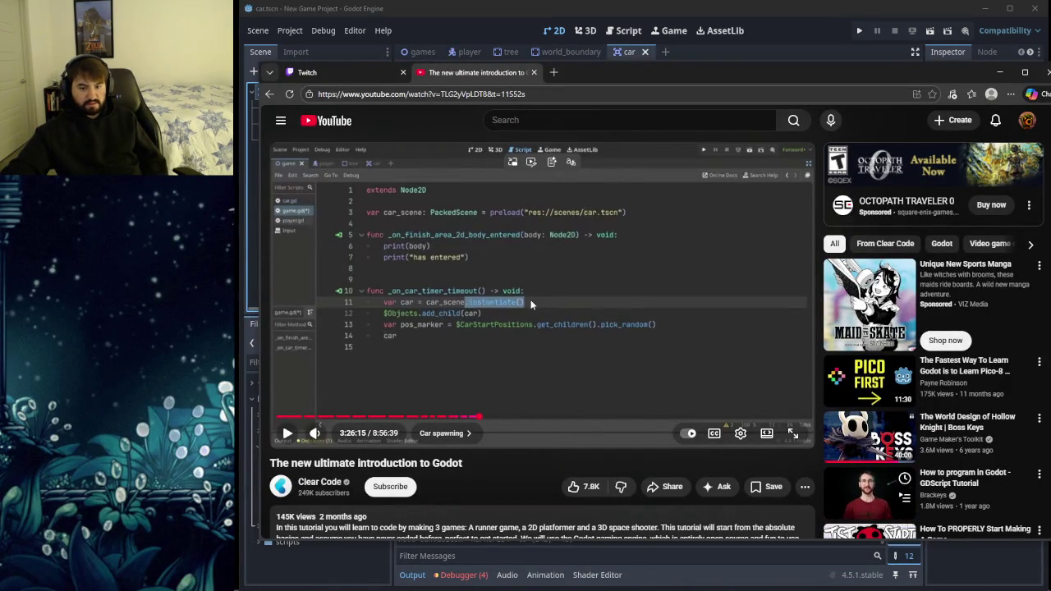
pyautogui.click(531, 303)
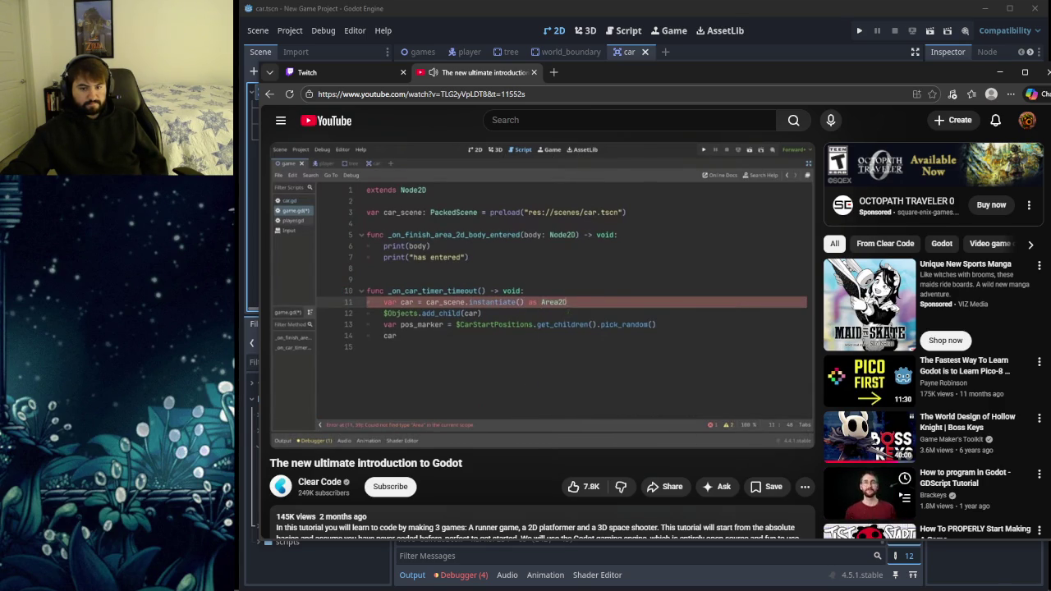
# Step: Watch the tutorial through the Area2D cast to car.position at 3:26:30, then switch to Godot's Script editor
pyautogui.click(625, 310)
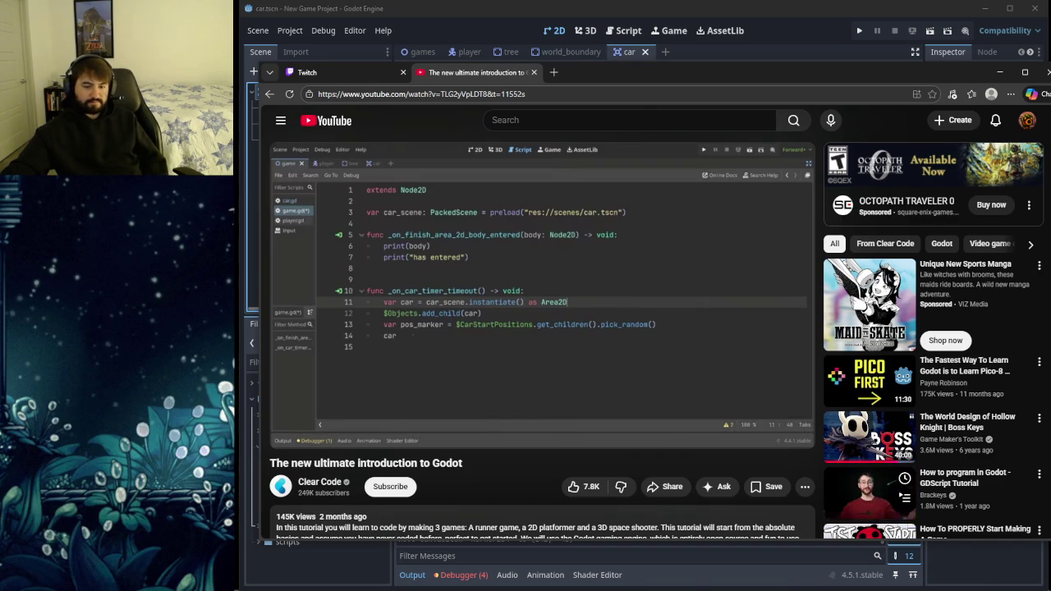
pyautogui.click(649, 312)
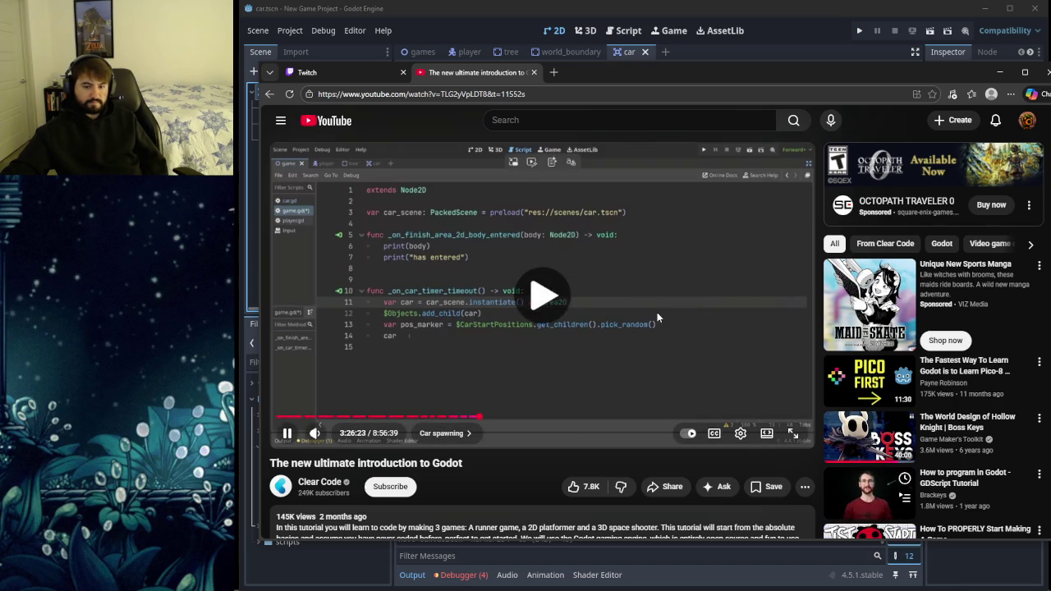
pyautogui.click(614, 332)
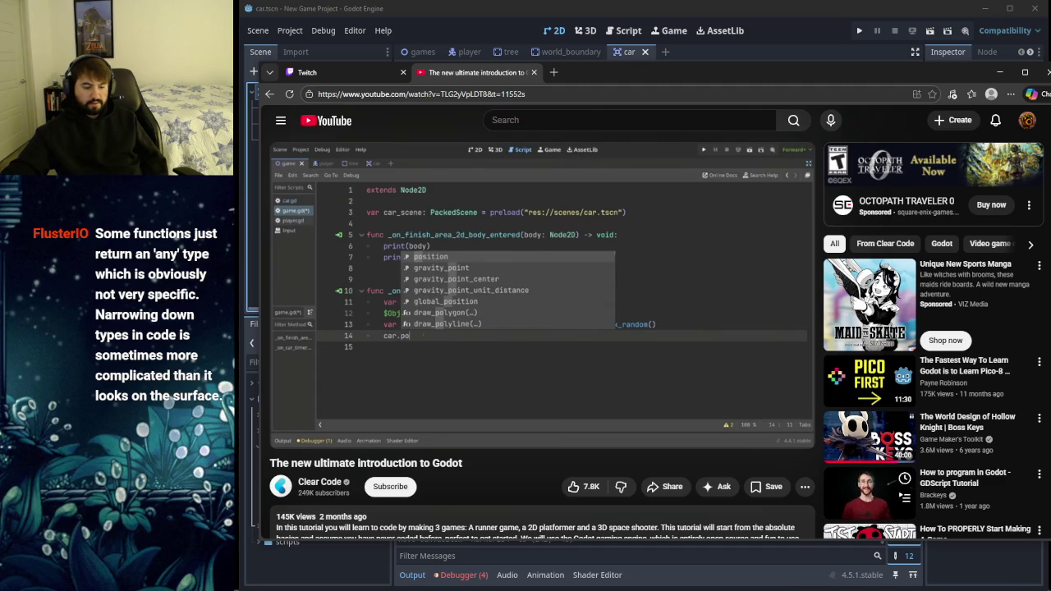
pyautogui.moveTo(607, 341)
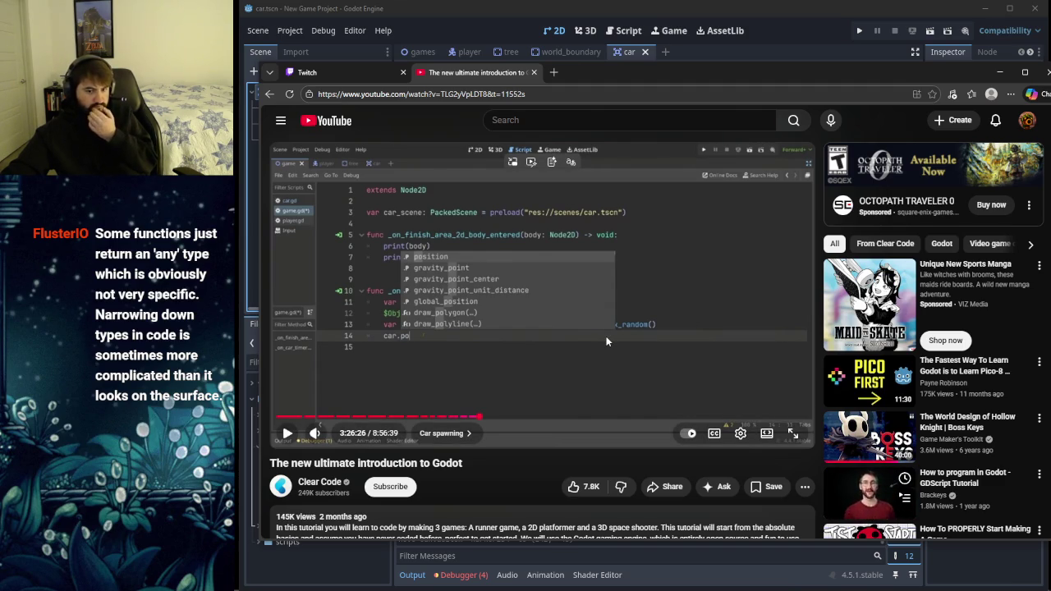
pyautogui.moveTo(464, 302)
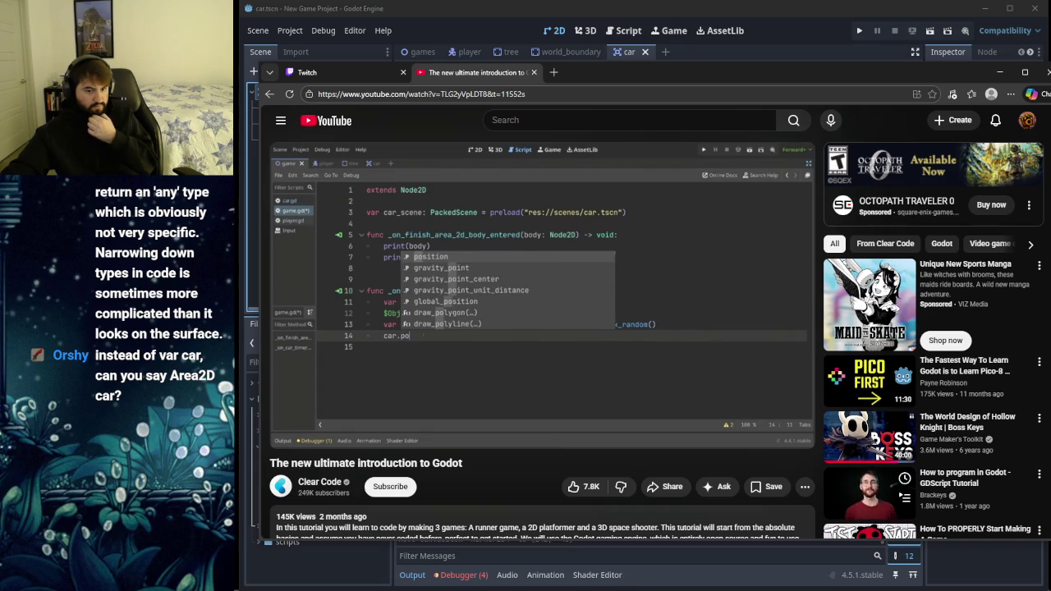
pyautogui.click(447, 364)
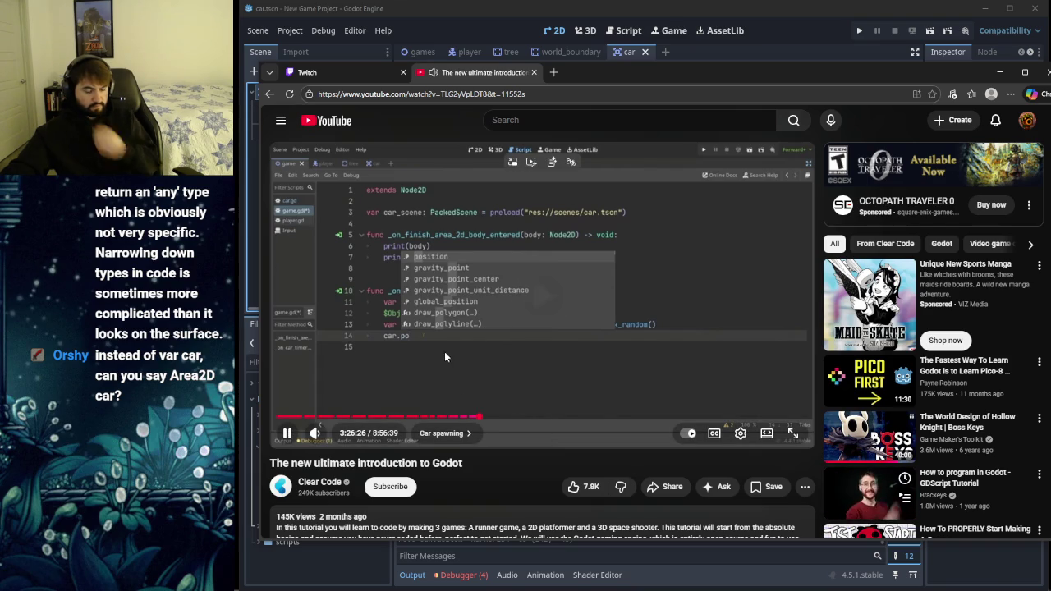
pyautogui.click(556, 371)
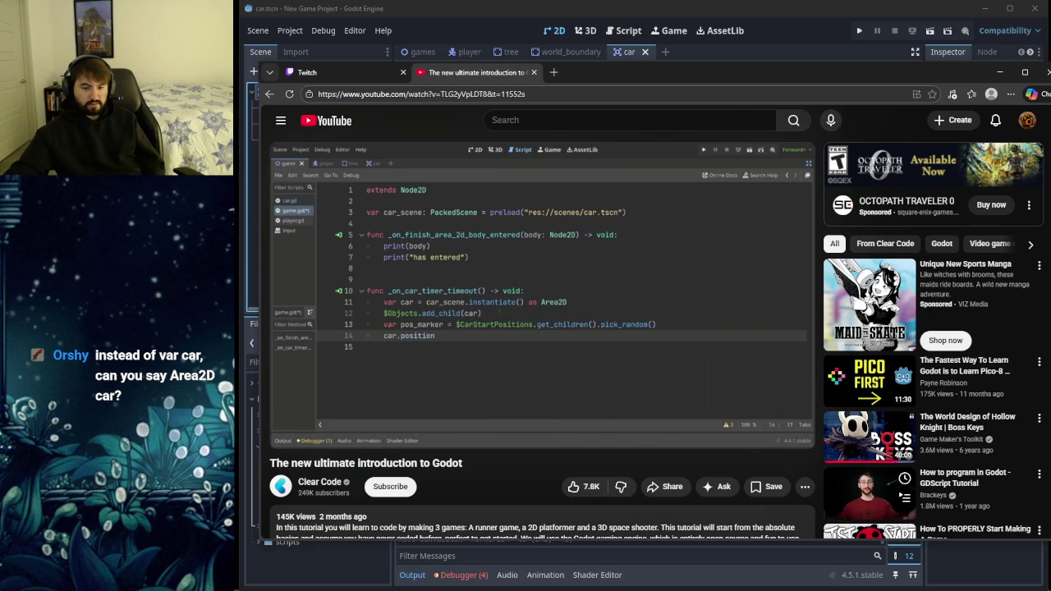
pyautogui.click(499, 18)
pyautogui.click(624, 31)
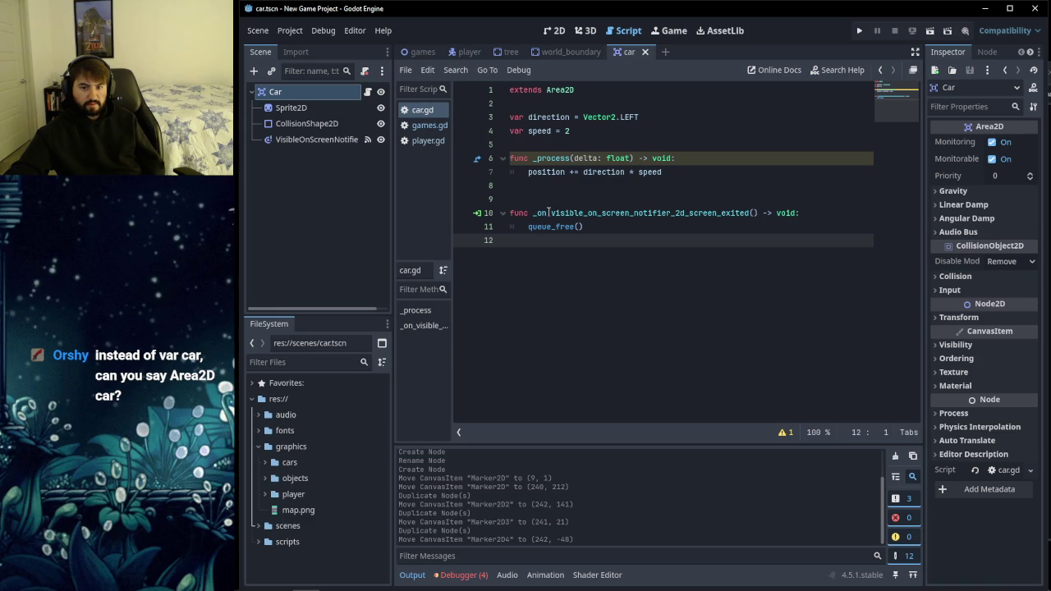
# Step: Open games.gd at the car declaration on line 6, then bring the tutorial back up
pyautogui.click(428, 126)
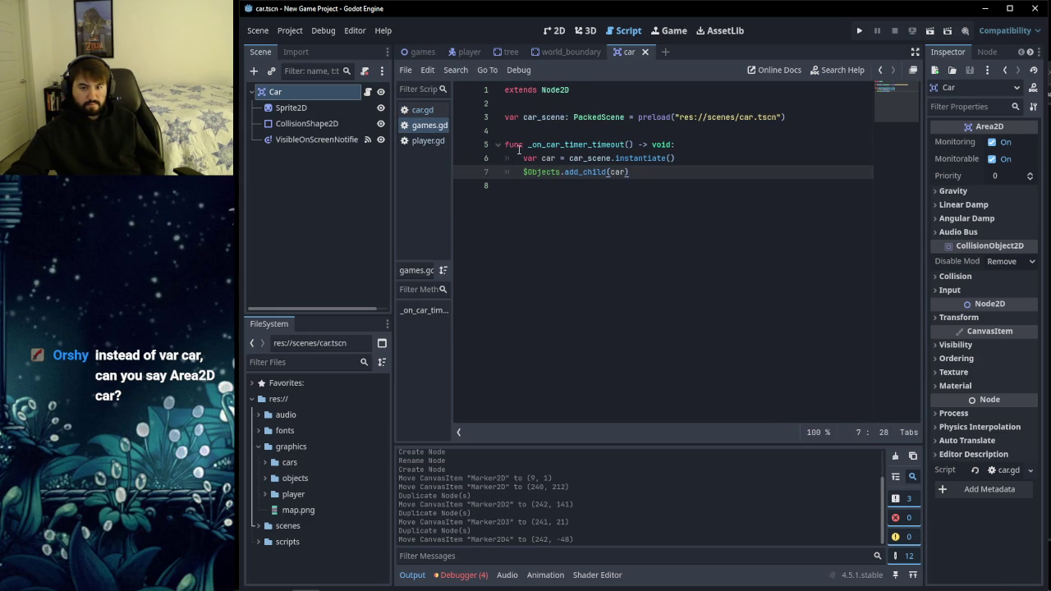
pyautogui.click(544, 160)
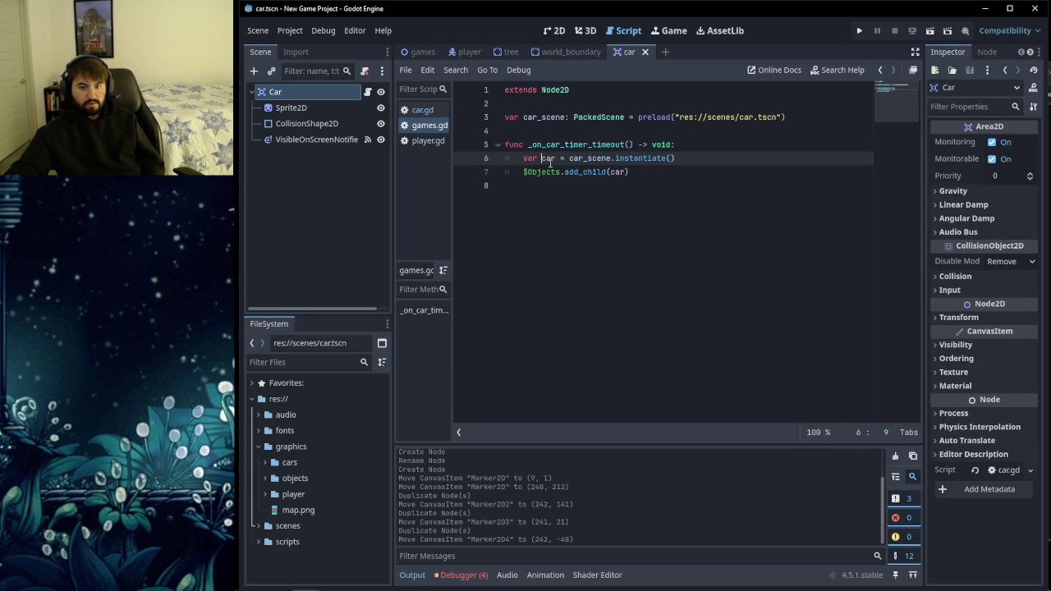
pyautogui.moveTo(523, 588)
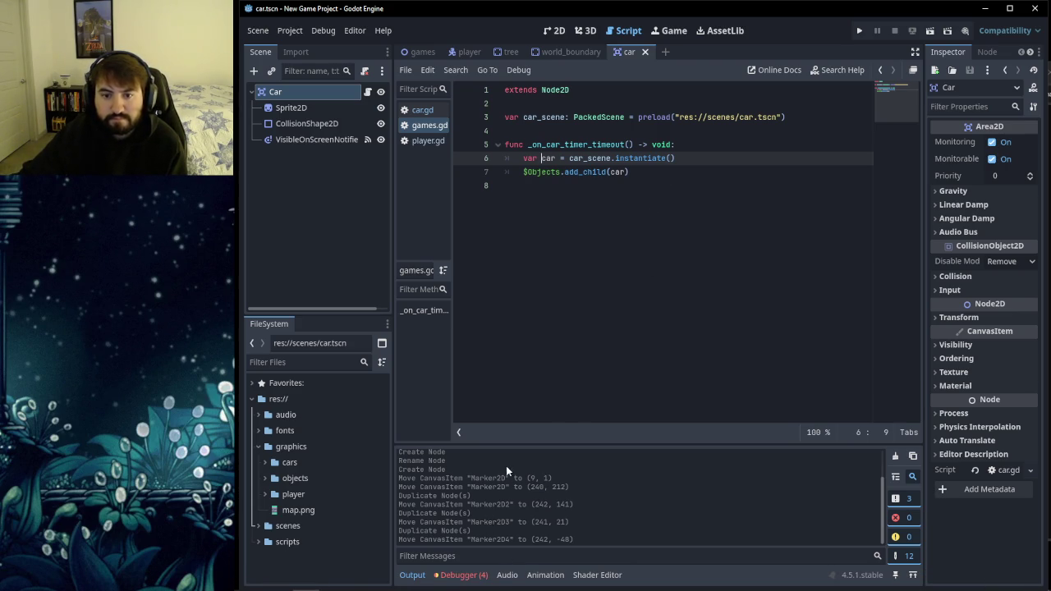
pyautogui.click(279, 580)
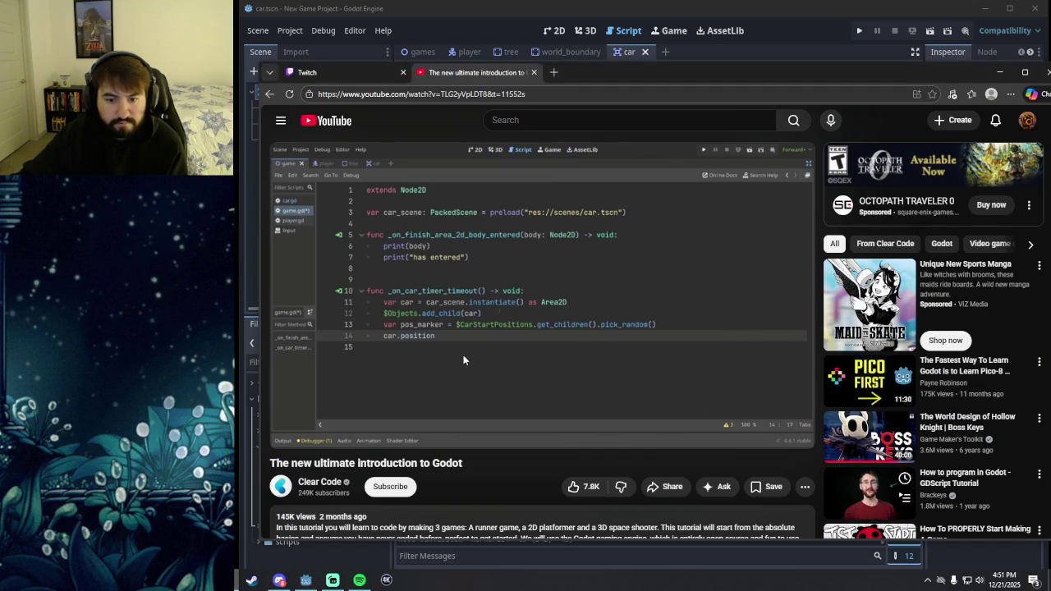
# Step: Replay the tutorial to 3:26:36 on the Area2D-cast instantiate line, then return to games.gd
pyautogui.moveTo(476, 362)
pyautogui.click(534, 324)
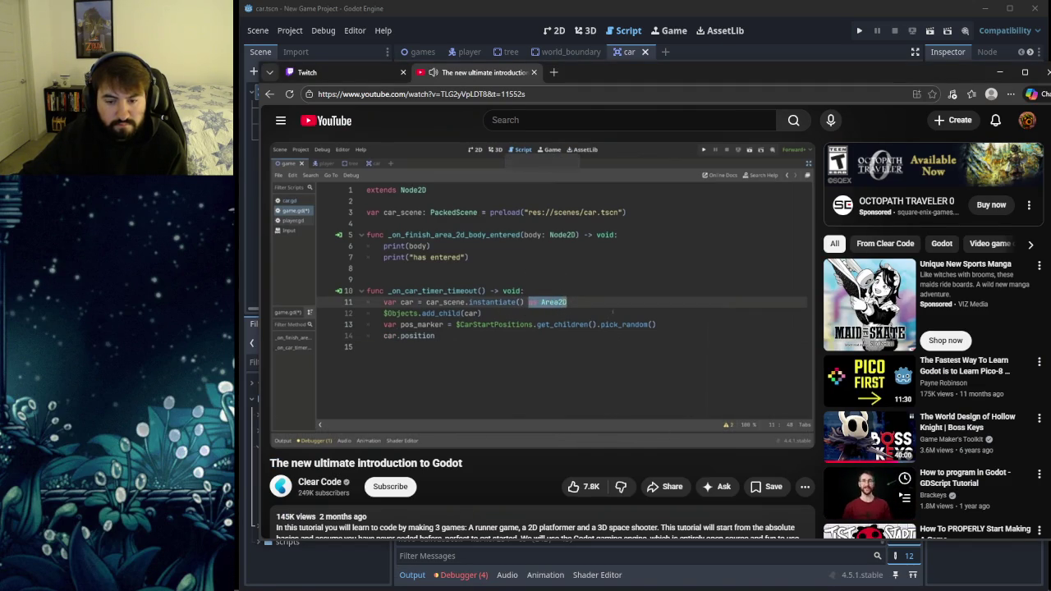
pyautogui.click(598, 317)
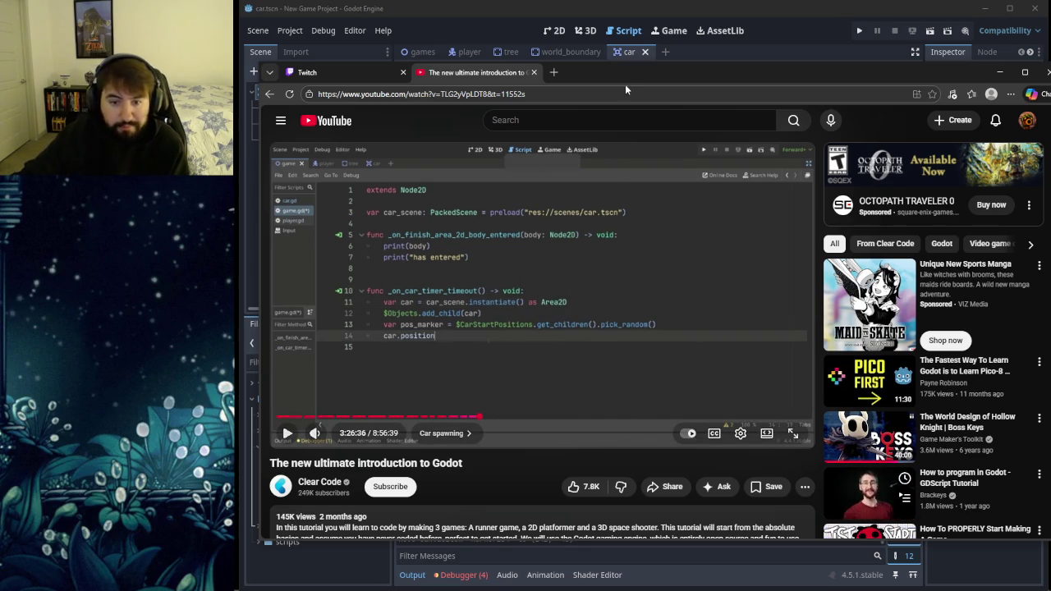
pyautogui.moveTo(611, 67)
pyautogui.mouseDown()
pyautogui.moveTo(605, 127)
pyautogui.moveTo(590, 94)
pyautogui.mouseUp()
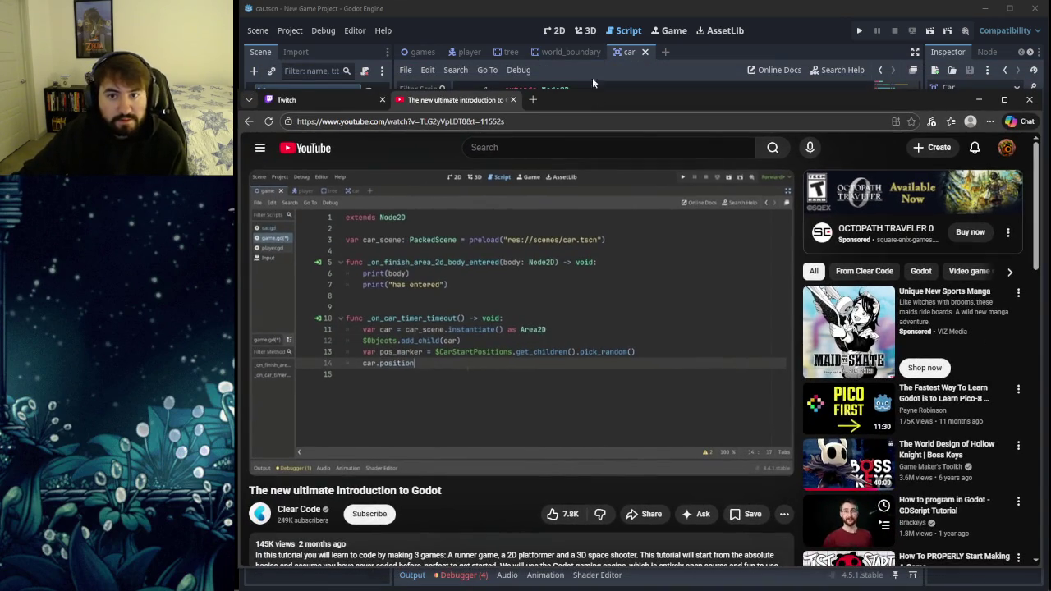
pyautogui.click(493, 321)
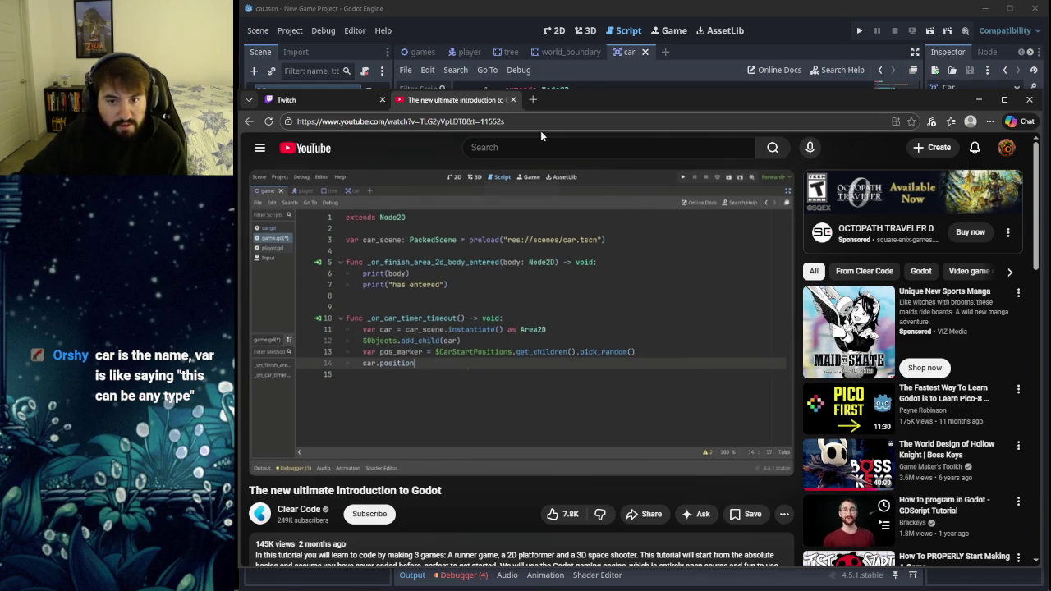
pyautogui.moveTo(586, 102); pyautogui.dragTo(581, 109)
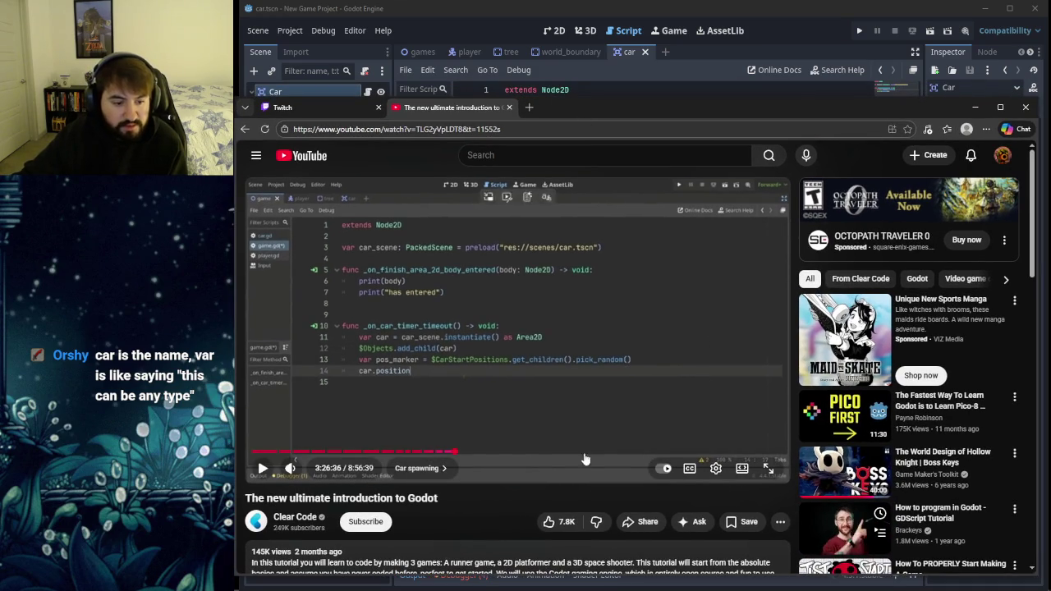
pyautogui.click(591, 10)
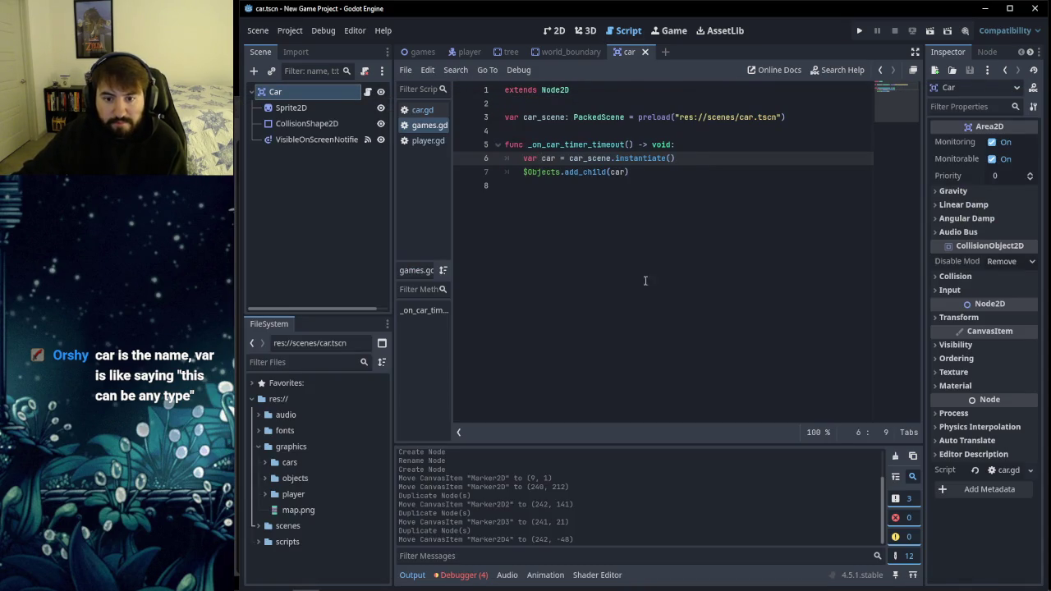
# Step: Append 'as Area2D' to car_scene.instantiate() on line 6, then bring the tutorial up
pyautogui.write(' as Area')
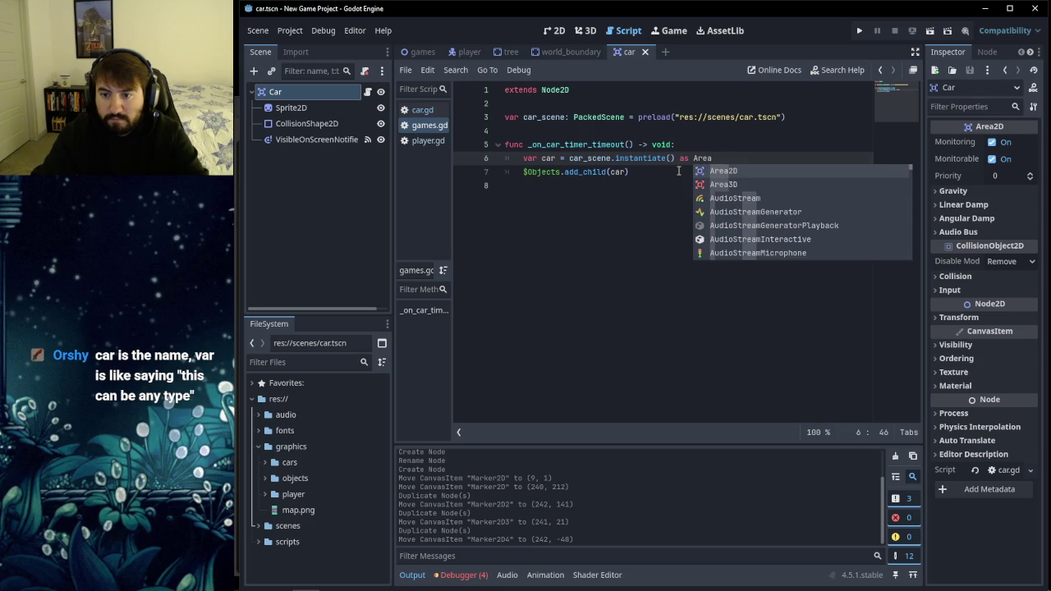
pyautogui.press('Return')
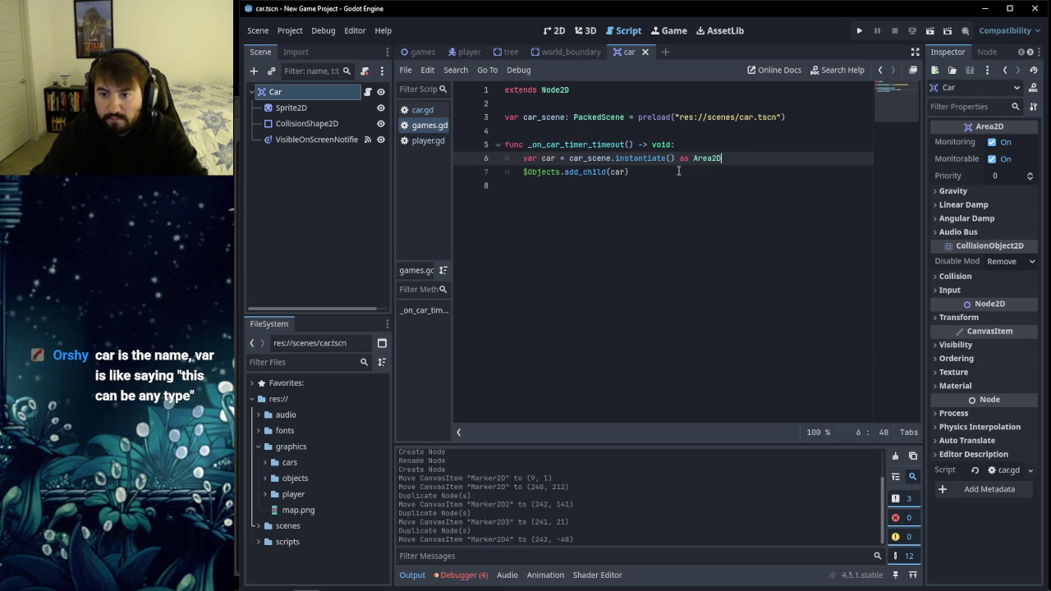
pyautogui.click(519, 217)
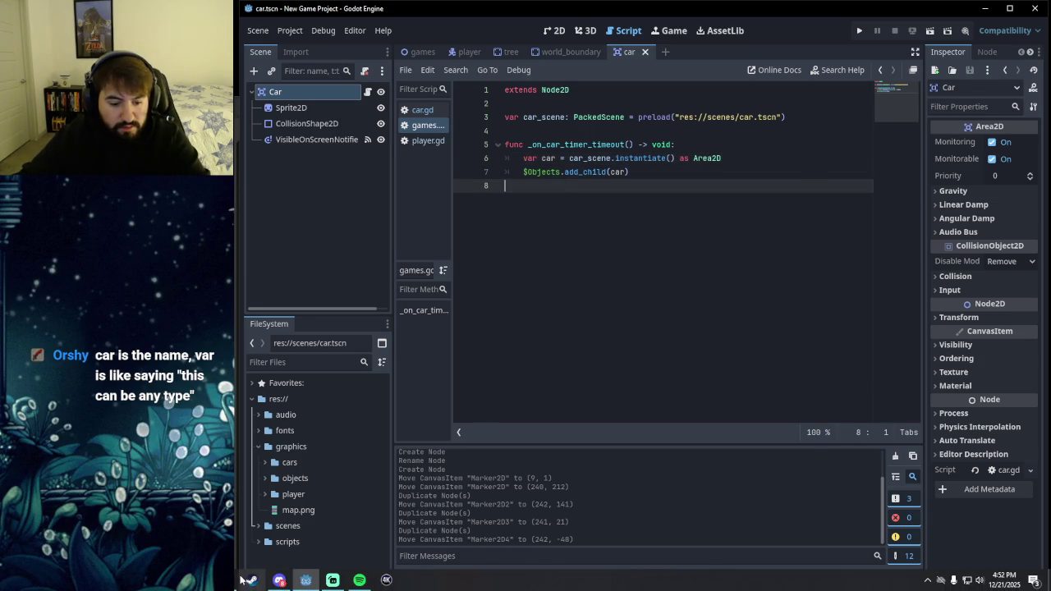
pyautogui.click(394, 582)
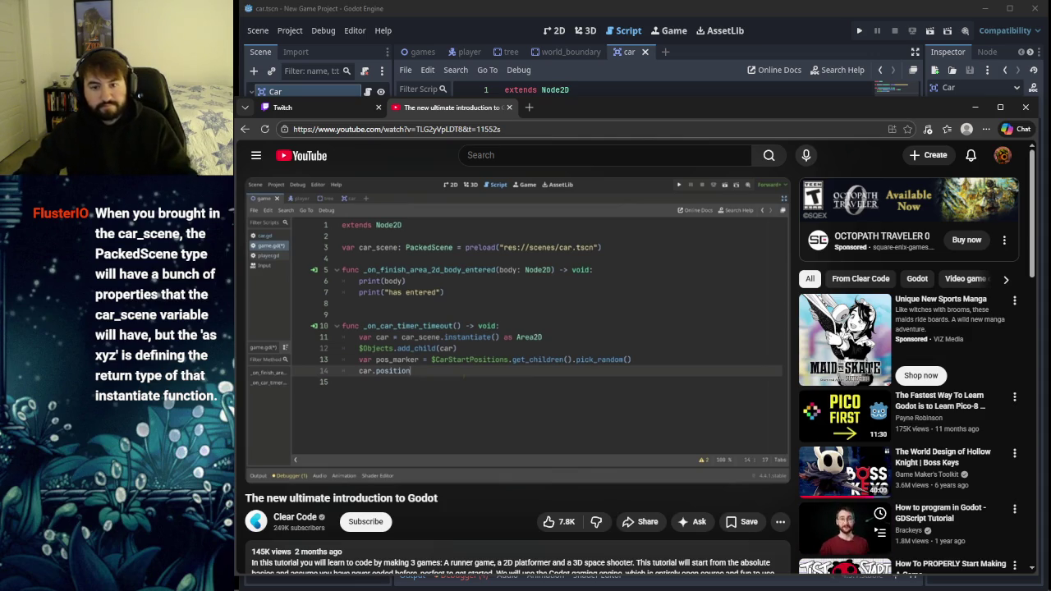
# Step: Nudge the tutorial browser window, then minimize it to reveal games.gd
pyautogui.moveTo(261, 224)
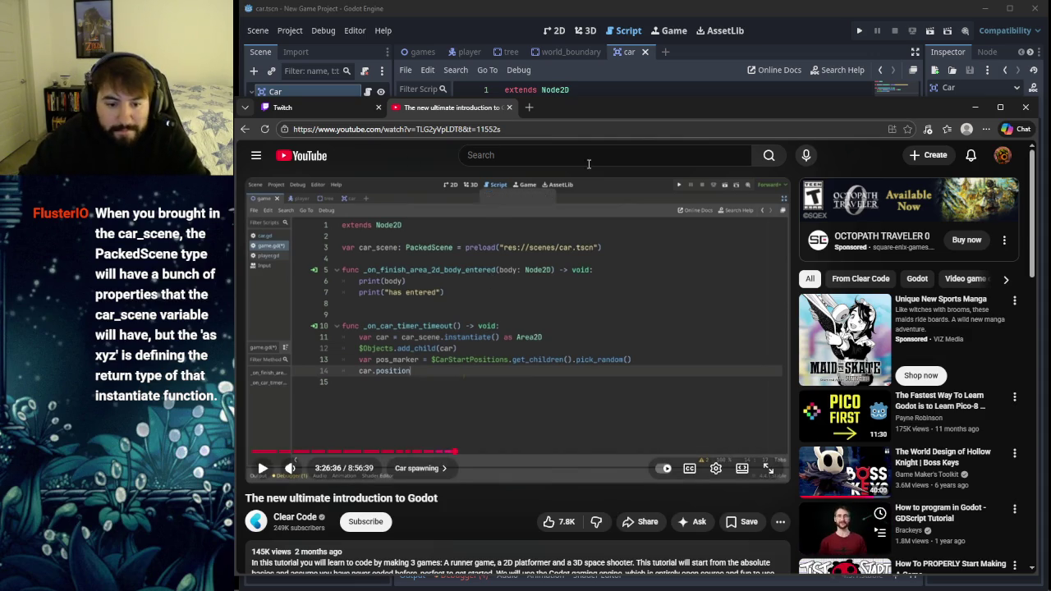
pyautogui.moveTo(568, 109)
pyautogui.mouseDown()
pyautogui.moveTo(580, 107)
pyautogui.moveTo(568, 105)
pyautogui.moveTo(566, 133)
pyautogui.mouseUp()
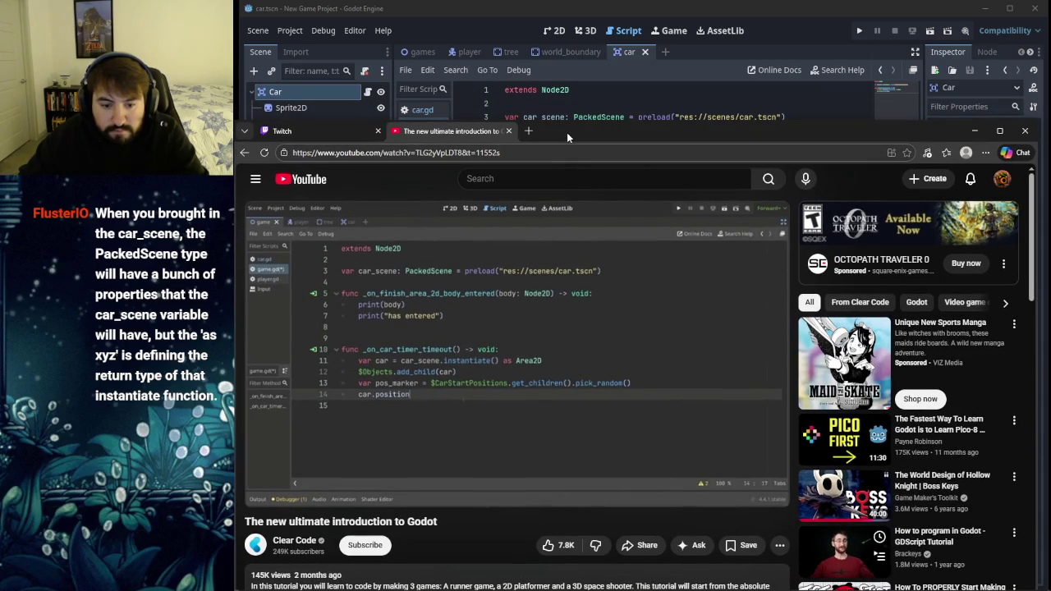
pyautogui.moveTo(570, 315)
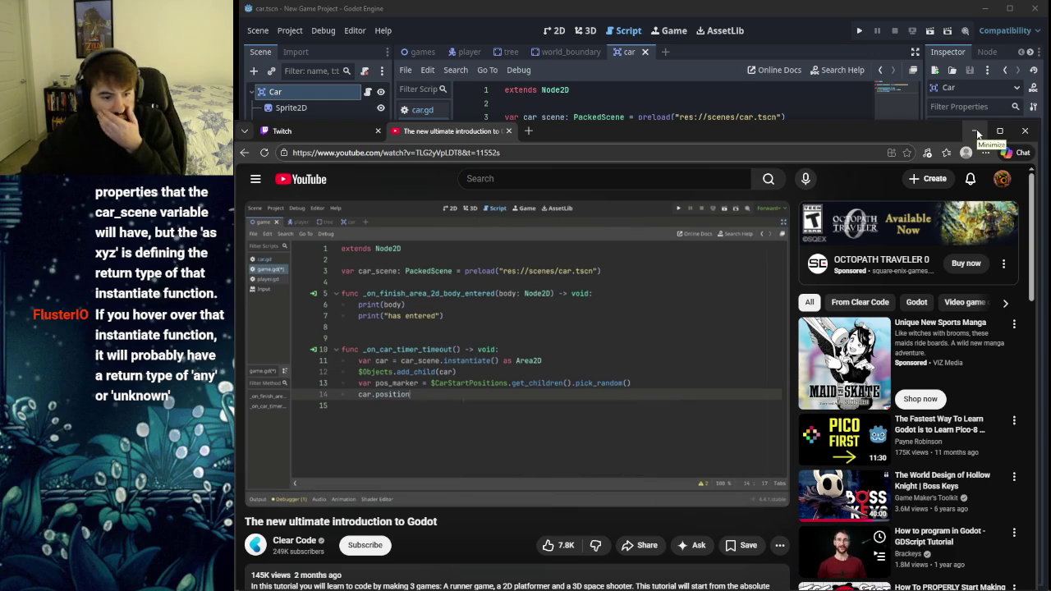
pyautogui.click(976, 130)
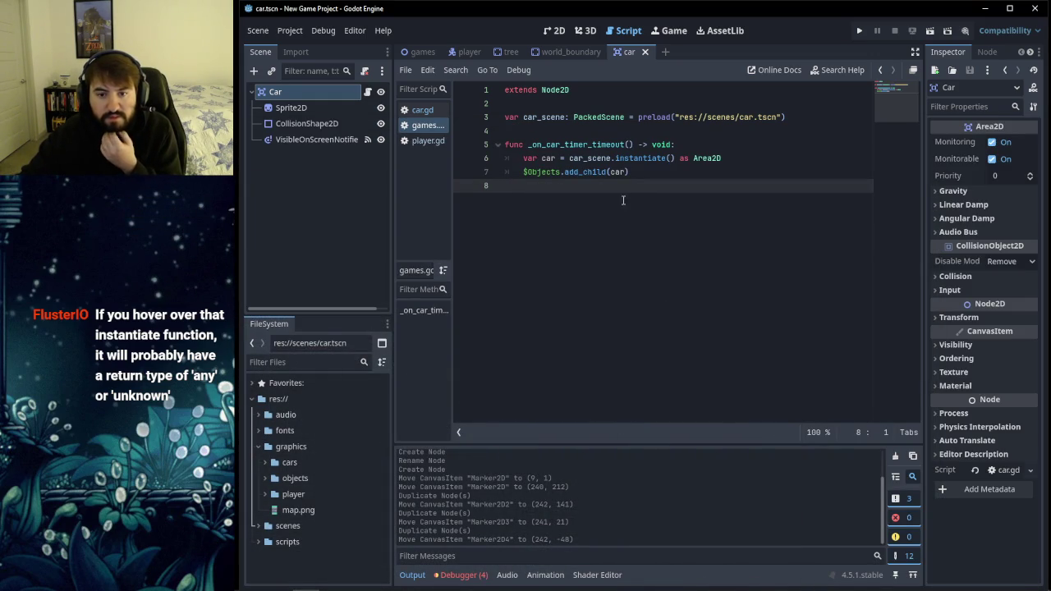
pyautogui.press('Tab')
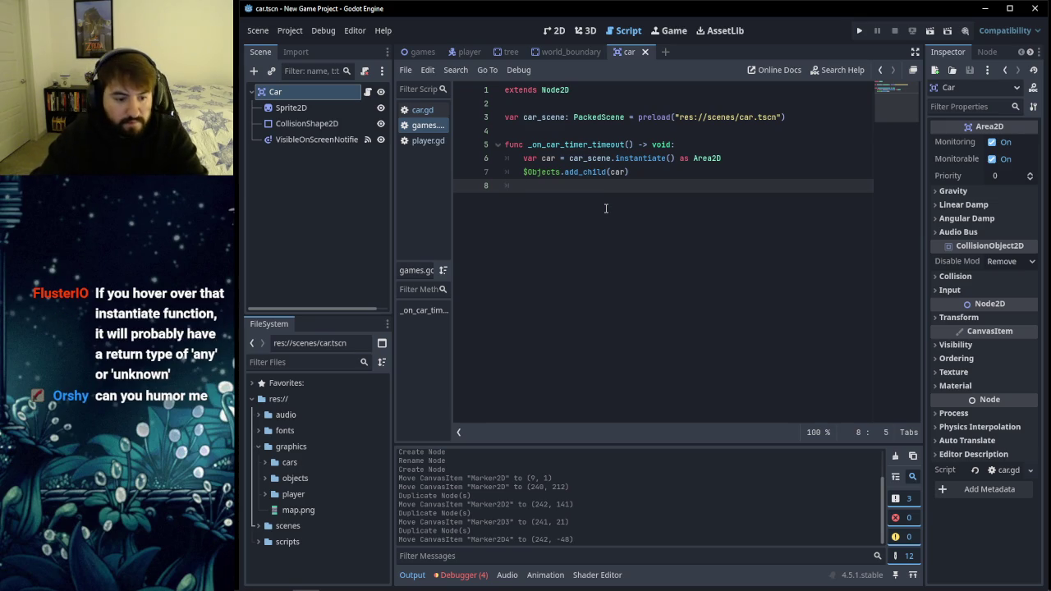
pyautogui.write('var pos_marker')
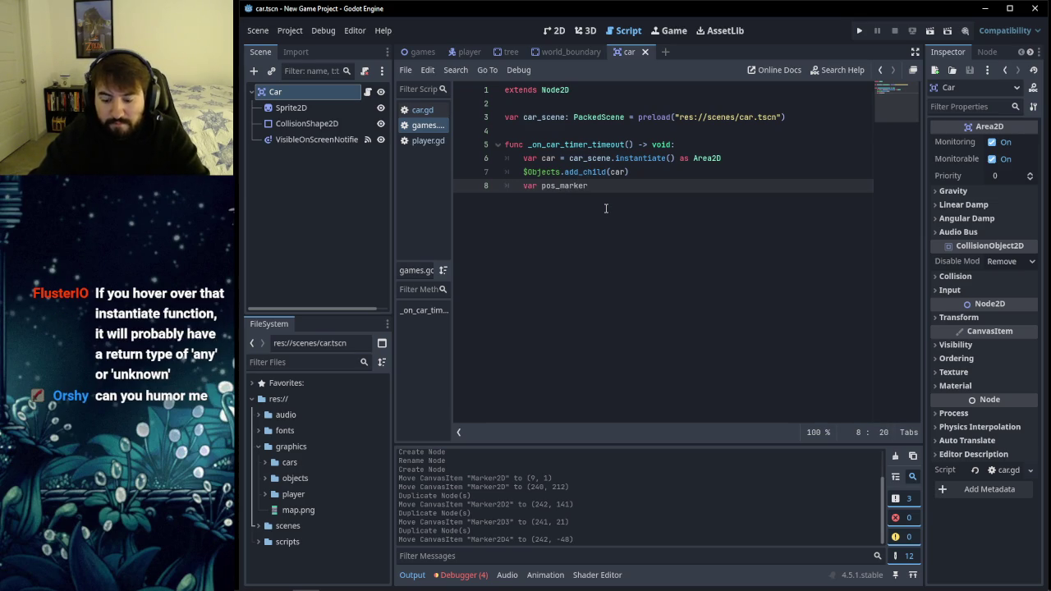
pyautogui.hotkey('ctrl', 'space')
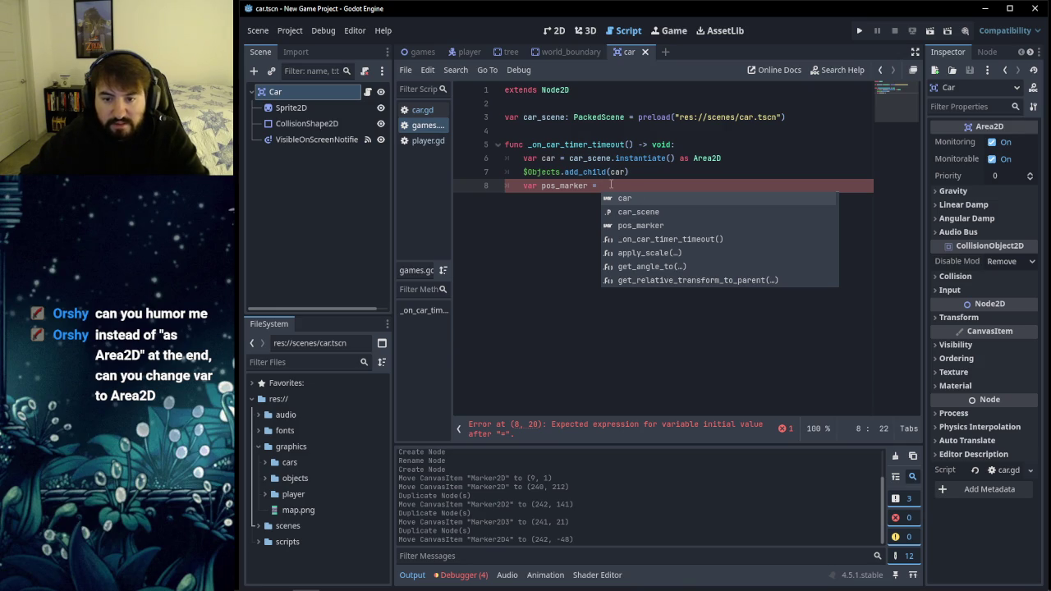
pyautogui.moveTo(602, 186); pyautogui.dragTo(528, 188)
pyautogui.press('BackSpace')
pyautogui.press('BackSpace')
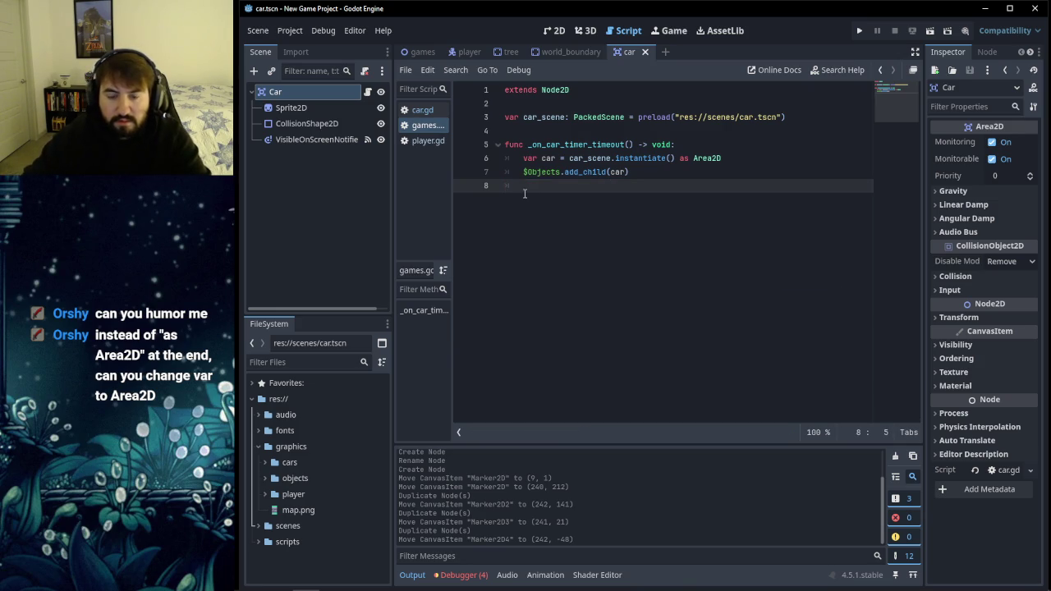
# Step: Delete the 'as Area2D' cast from the end of line 6
pyautogui.doubleClick(549, 158)
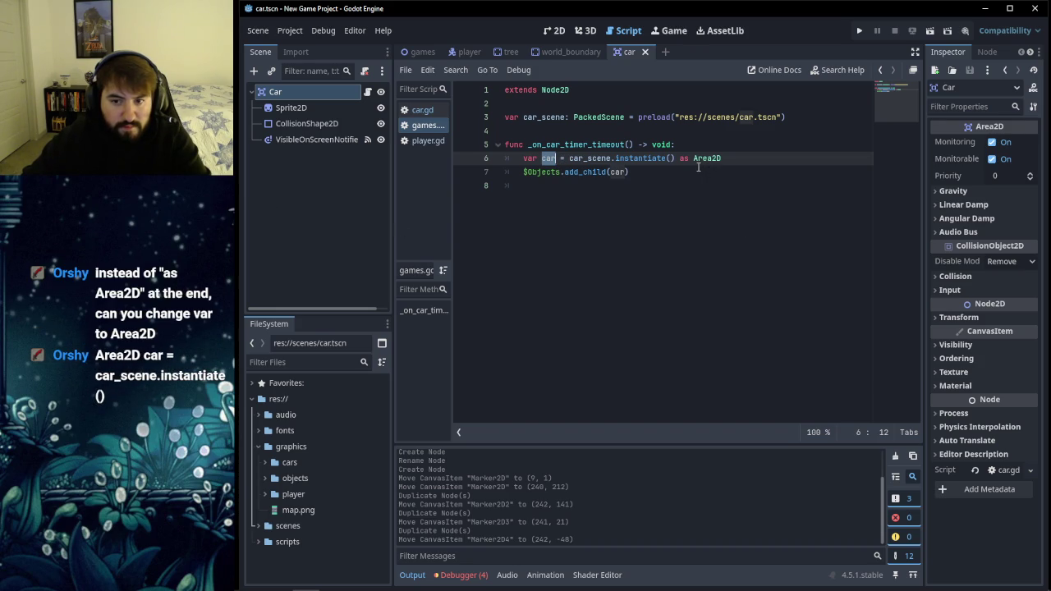
pyautogui.click(725, 162)
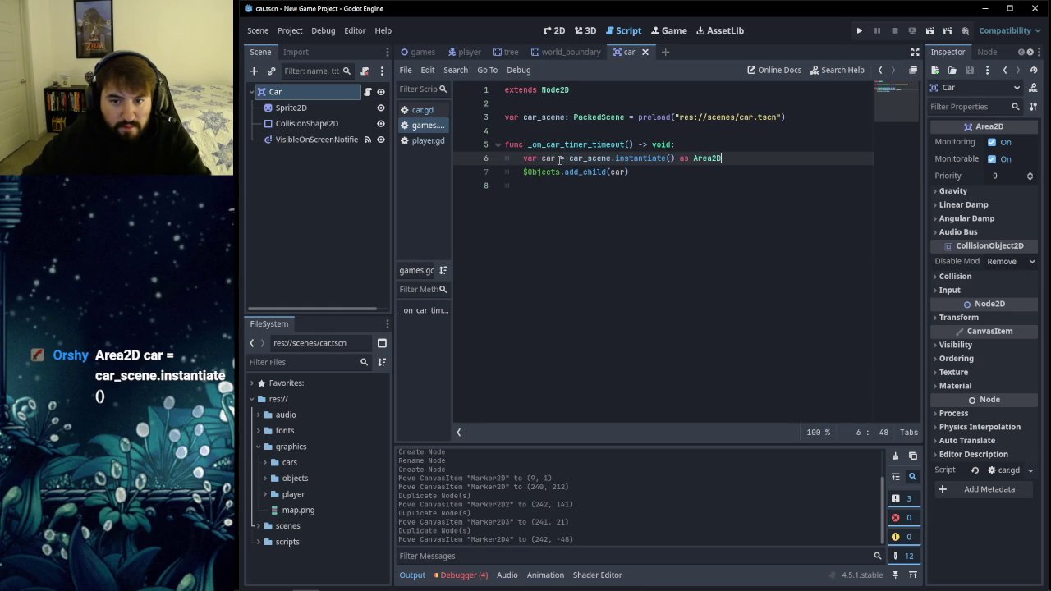
pyautogui.moveTo(726, 159); pyautogui.dragTo(692, 159)
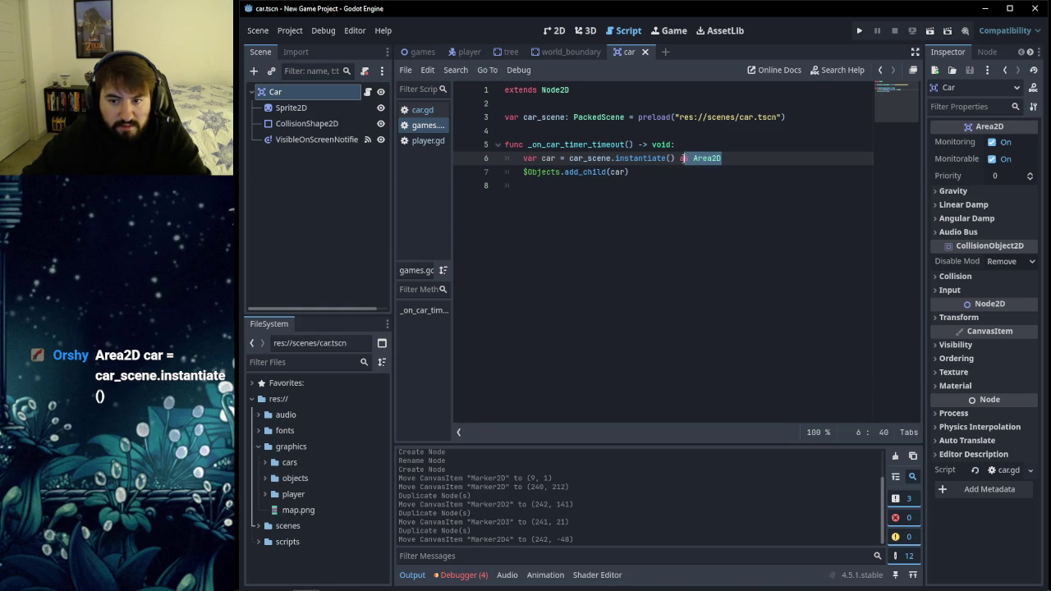
pyautogui.press('BackSpace')
pyautogui.press('BackSpace')
pyautogui.press('BackSpace')
# Step: Replace 'var car' with 'Area2D car' at the start of line 6
pyautogui.moveTo(556, 157); pyautogui.dragTo(527, 158)
pyautogui.write('Area2')
pyautogui.press('Return')
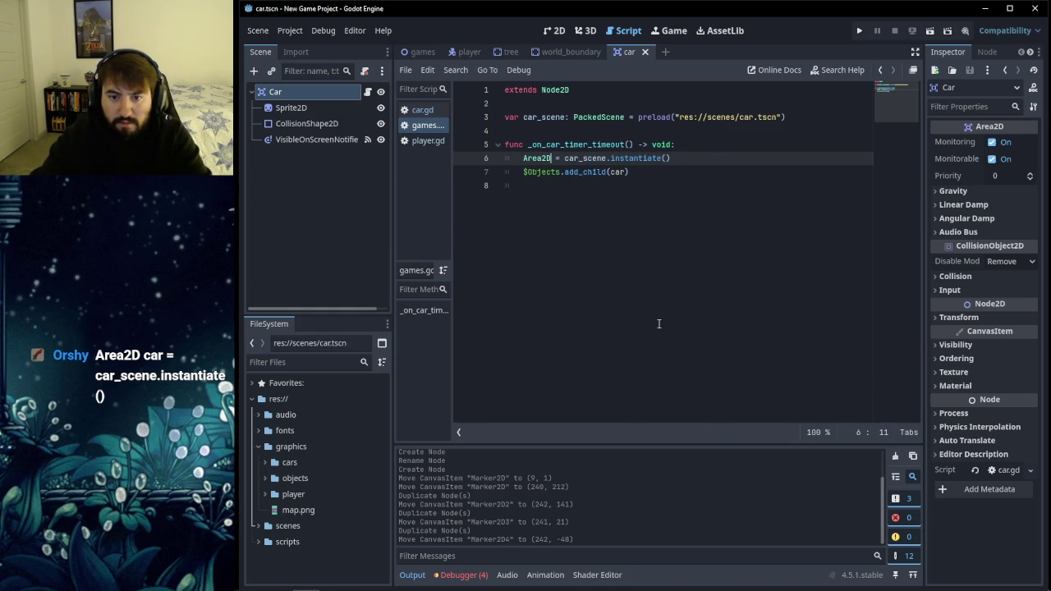
pyautogui.write('car')
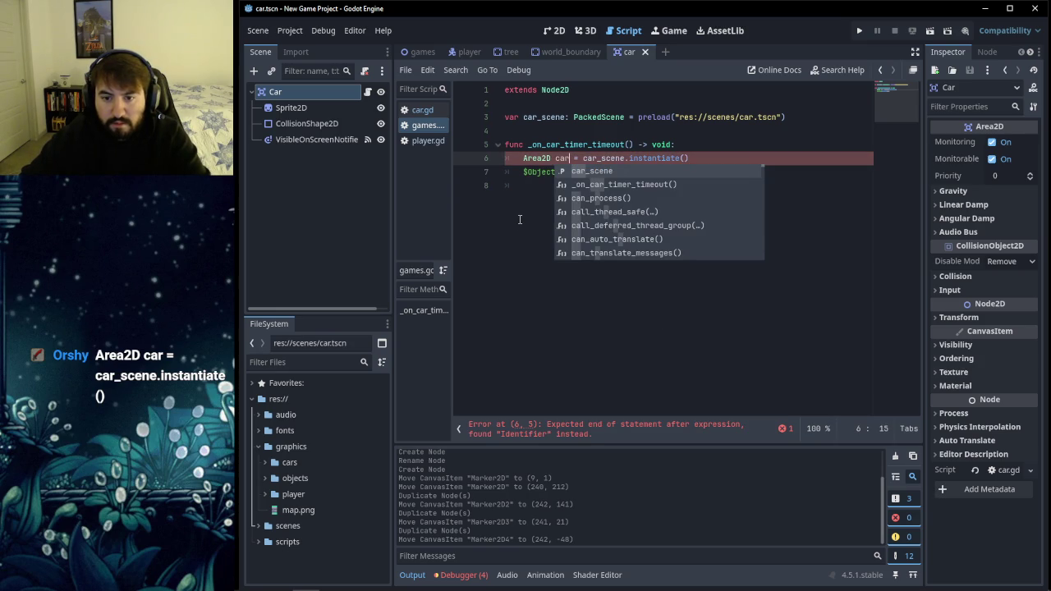
pyautogui.click(519, 219)
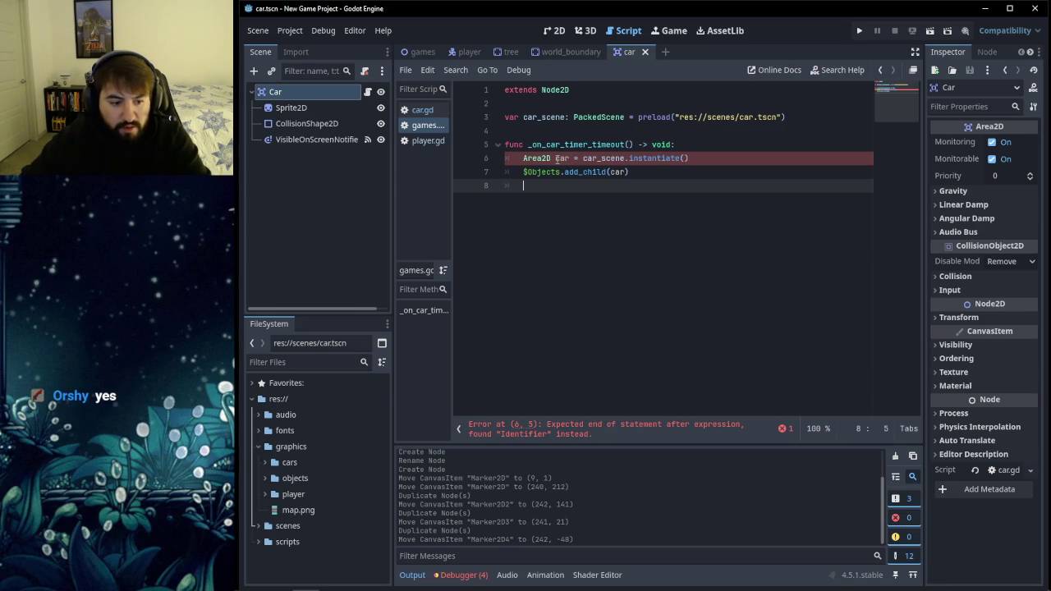
pyautogui.doubleClick(564, 159)
pyautogui.click(570, 158)
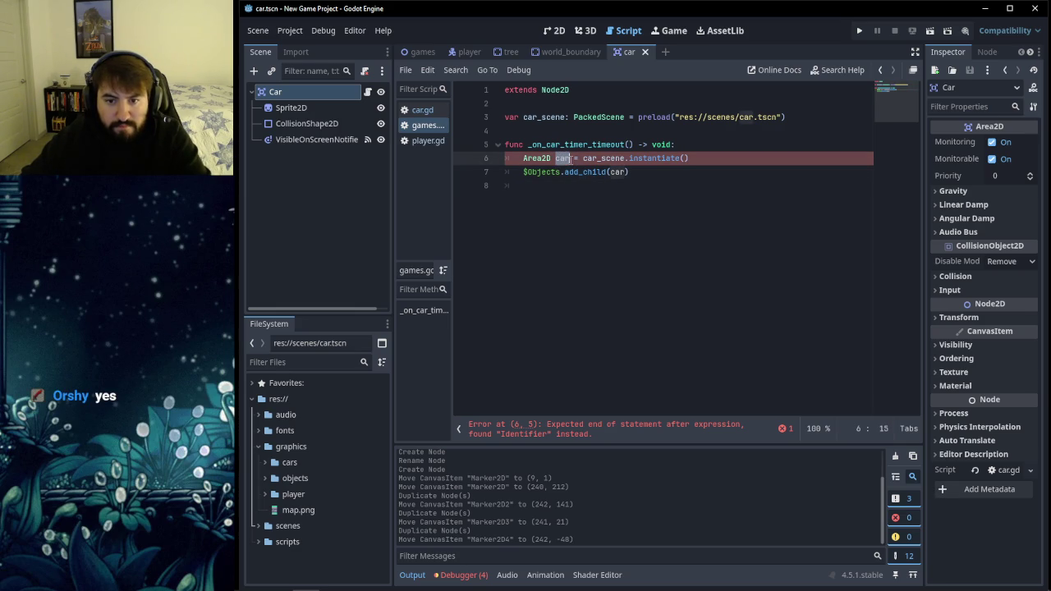
pyautogui.click(561, 158)
pyautogui.doubleClick(538, 158)
# Step: Restore line 6 to 'var car = car_scene.instantiate()', adding then removing an 'as Area2D' cast
pyautogui.write('var')
pyautogui.click(675, 162)
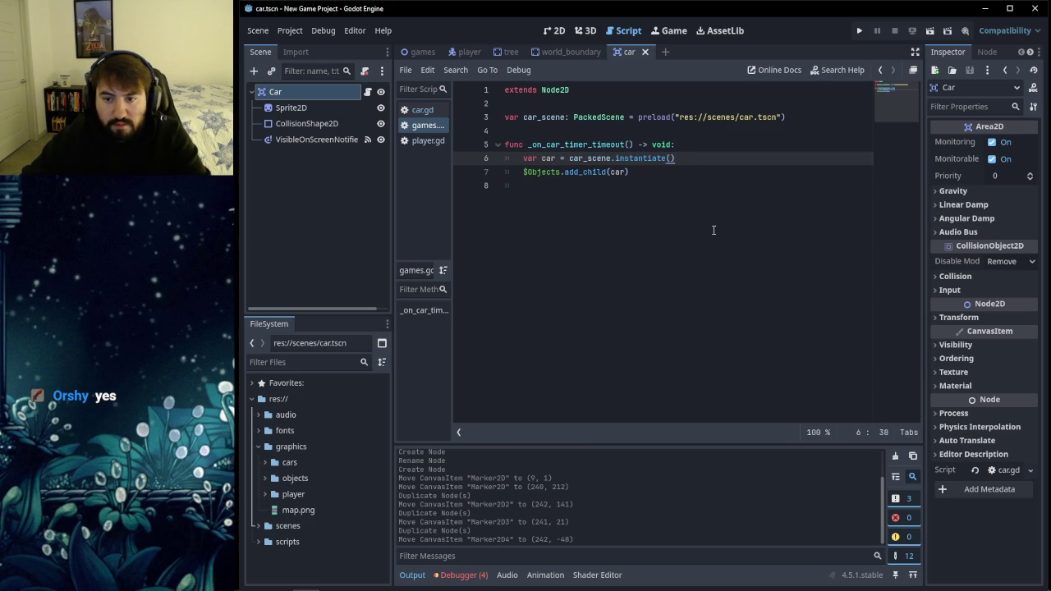
pyautogui.write(' as Area')
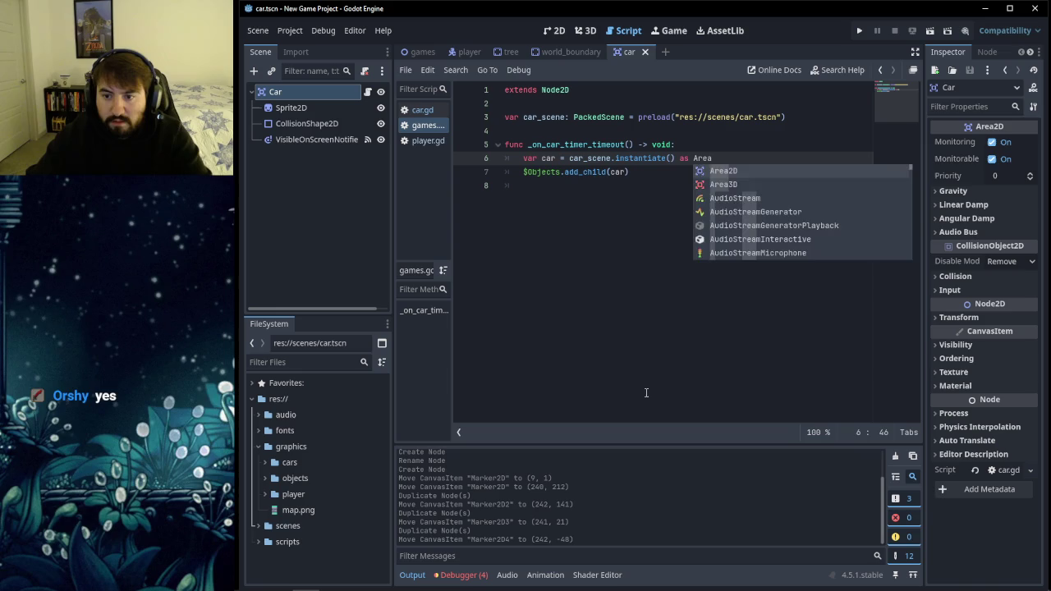
pyautogui.press('Return')
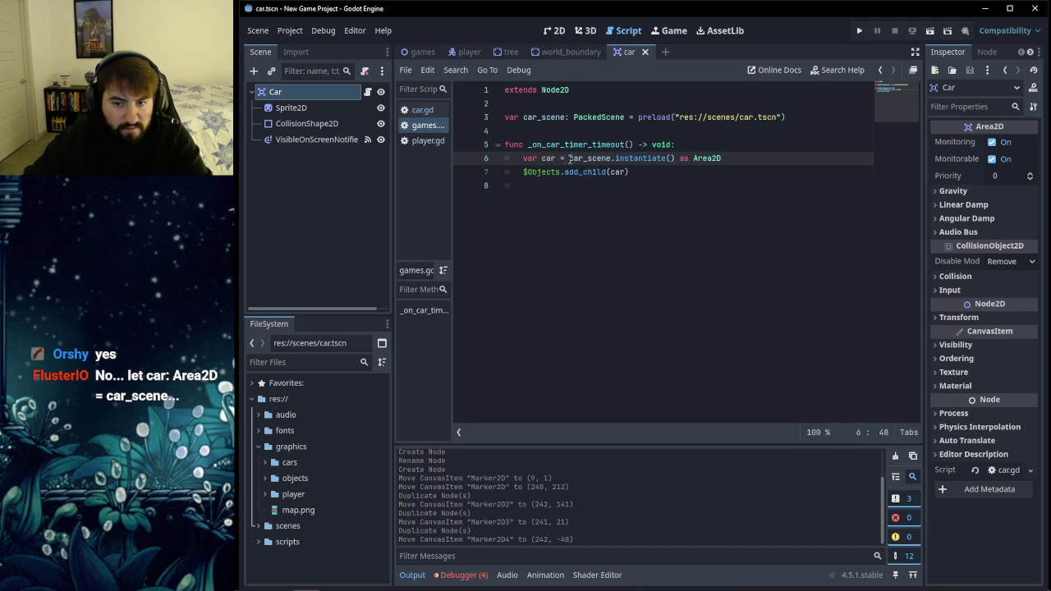
pyautogui.moveTo(680, 159); pyautogui.dragTo(726, 160)
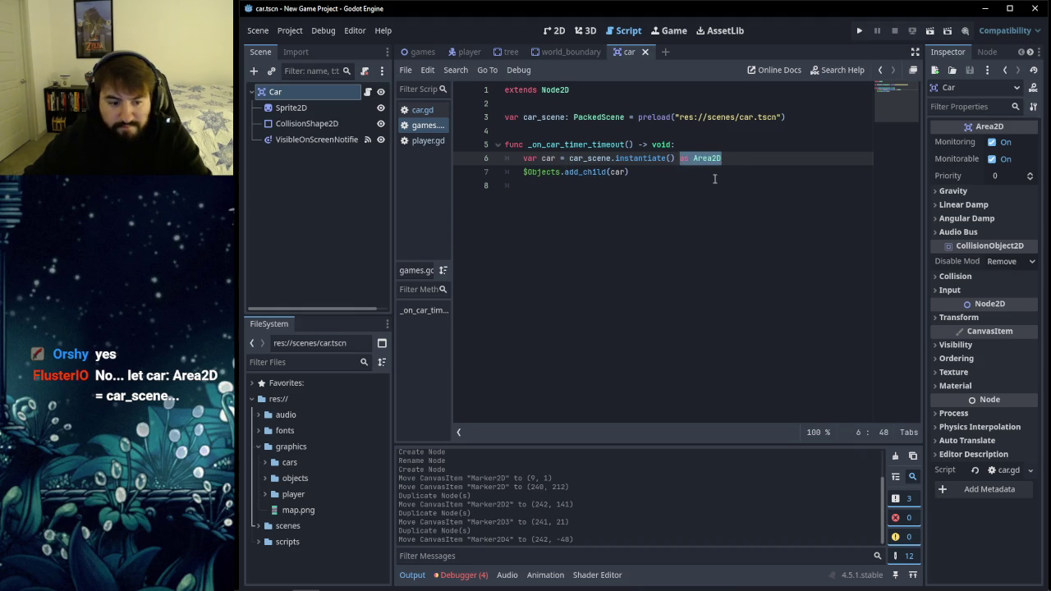
pyautogui.press('BackSpace')
pyautogui.press('BackSpace')
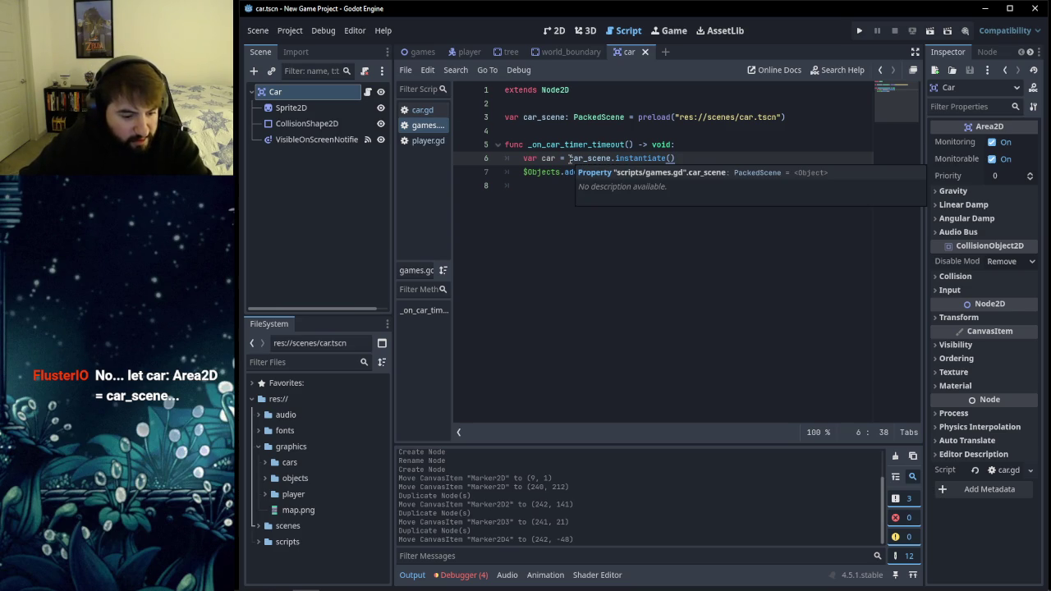
# Step: Rewrite line 6 as 'var car = Area2D = car.', replacing car_scene with Area2D
pyautogui.click(569, 158)
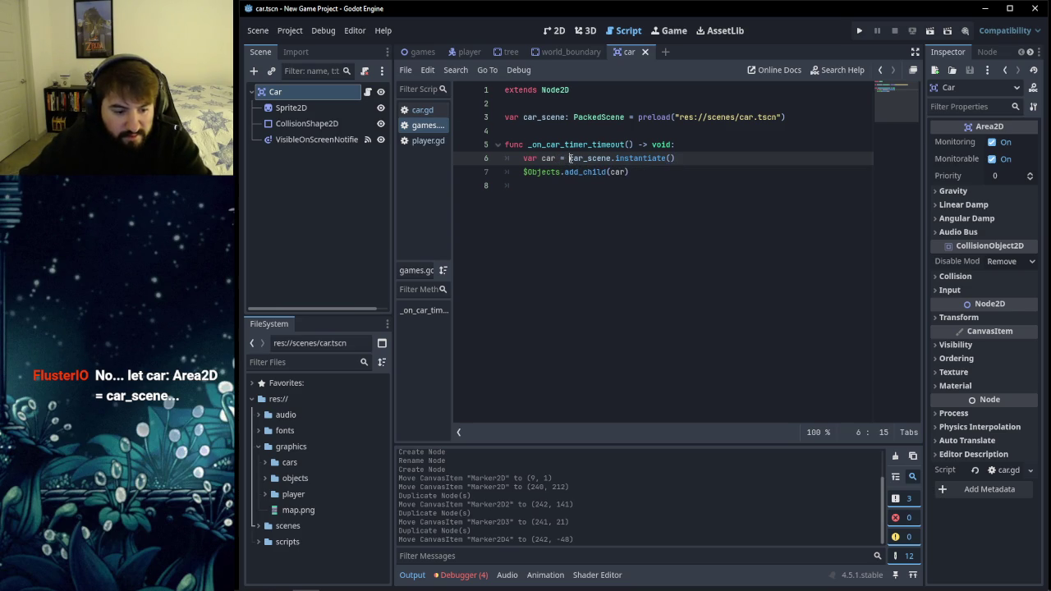
pyautogui.hotkey('ctrl', 'Delete')
pyautogui.write('Area2D')
pyautogui.press('Return')
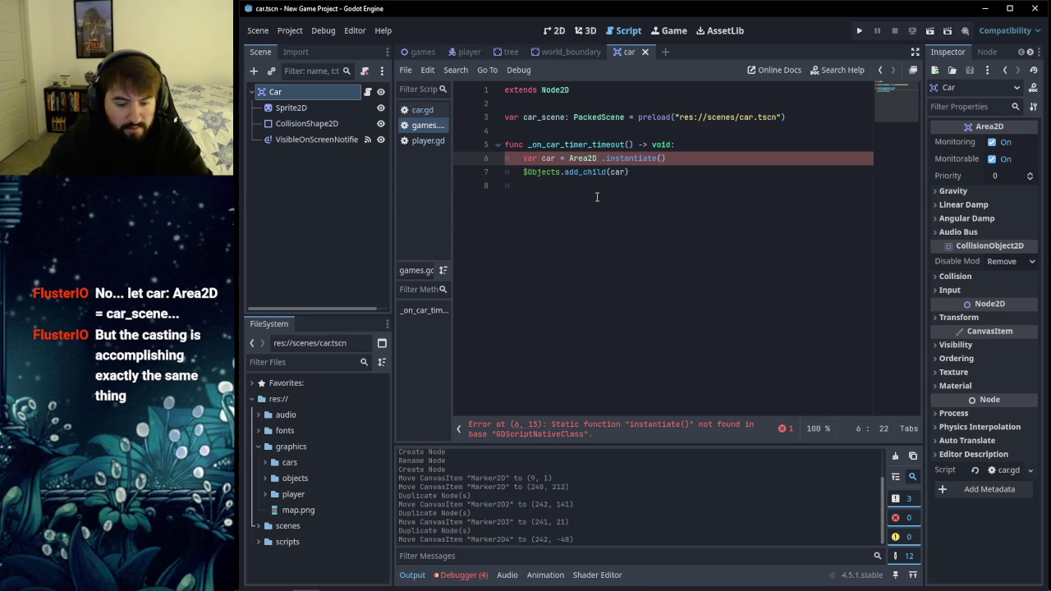
pyautogui.write('=')
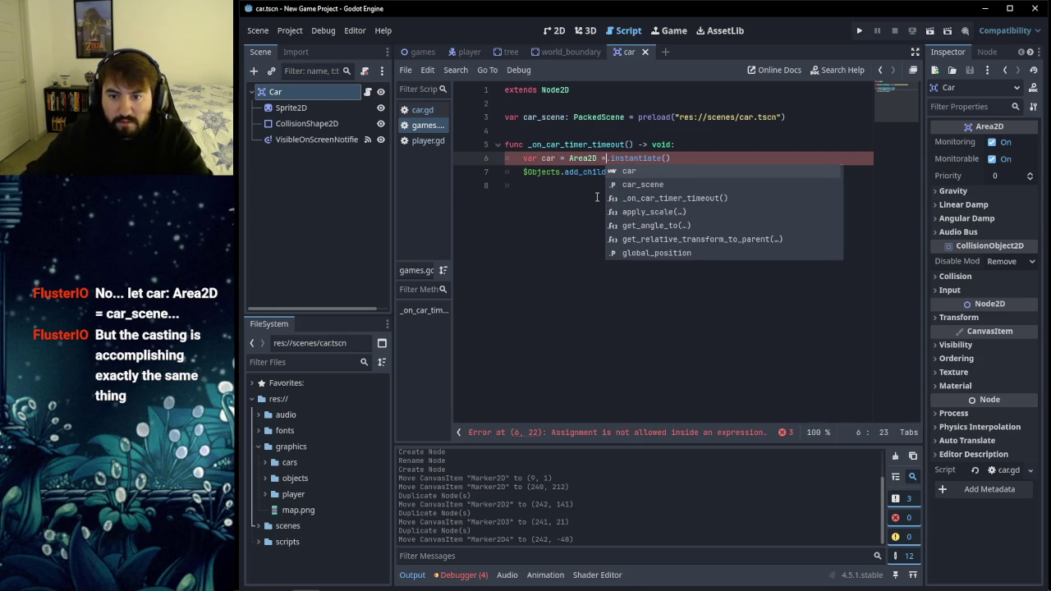
pyautogui.press('Delete')
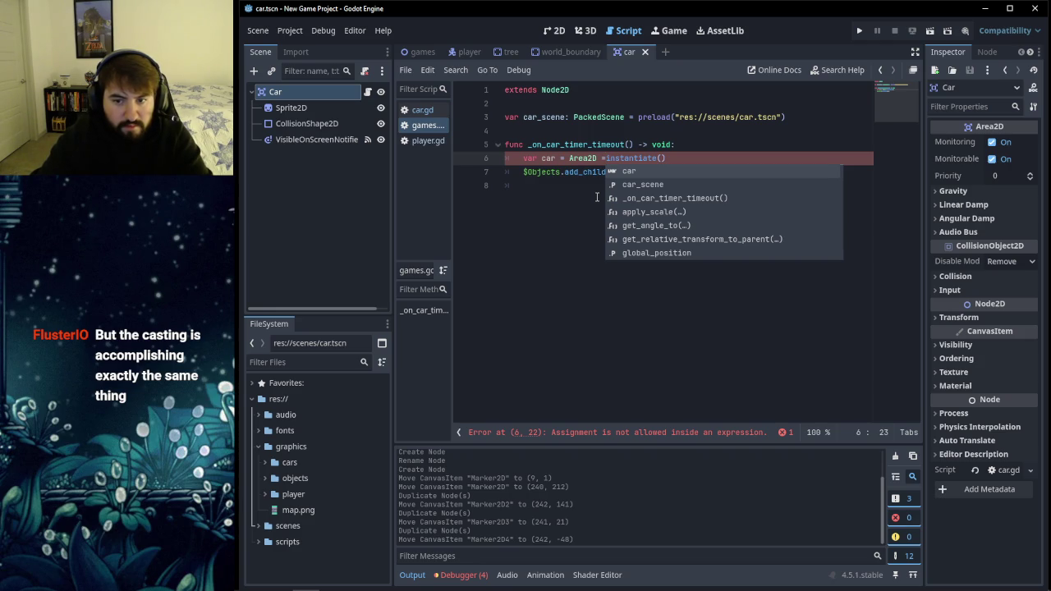
pyautogui.write('car.')
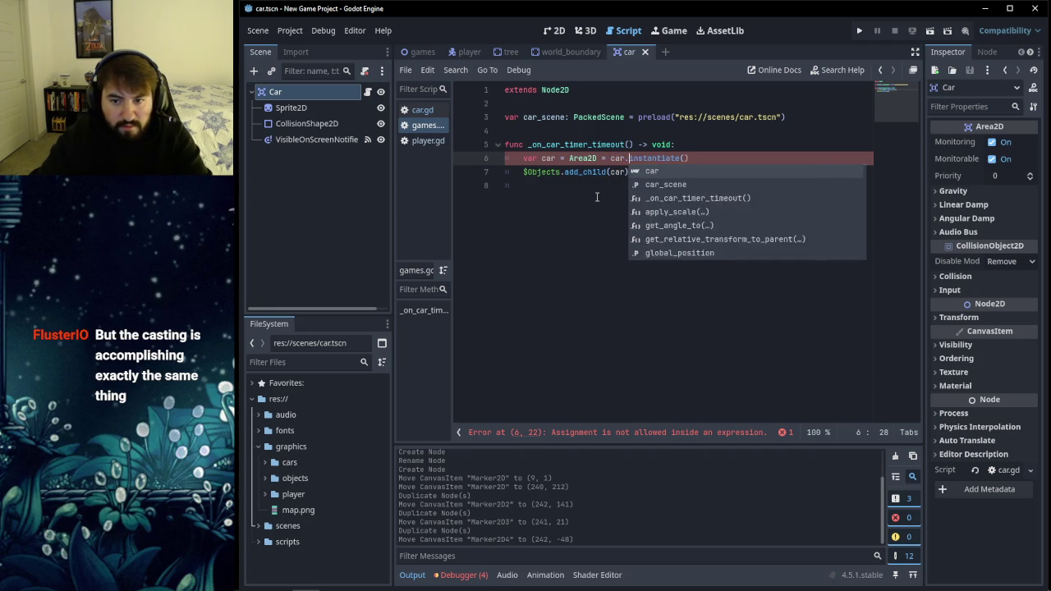
# Step: Replace the line 6 statement with 'car: Area2D = car_scene'
pyautogui.click(597, 197)
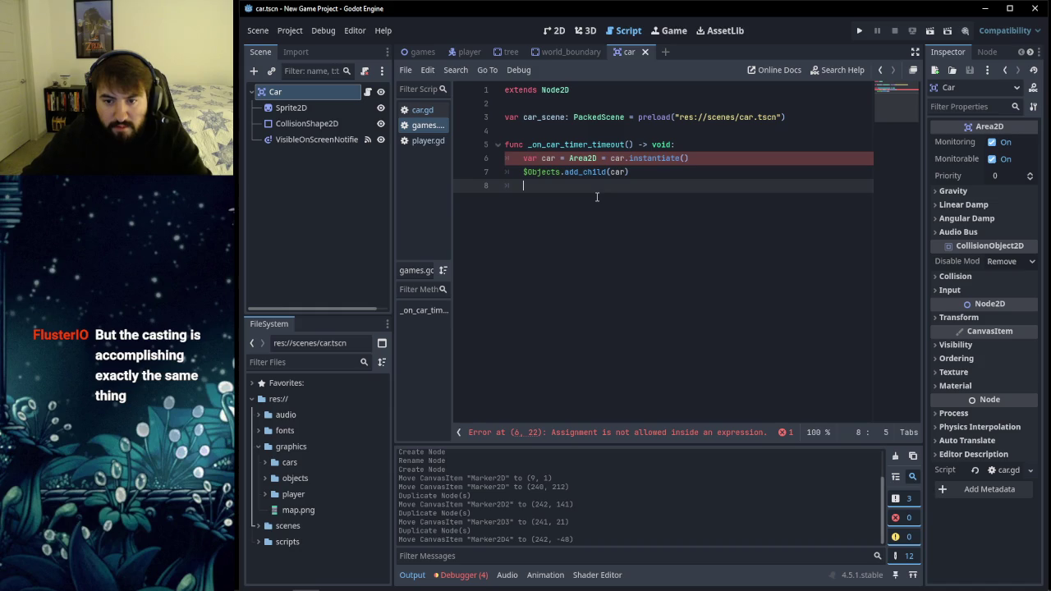
pyautogui.doubleClick(614, 159)
pyautogui.moveTo(707, 161); pyautogui.dragTo(523, 158)
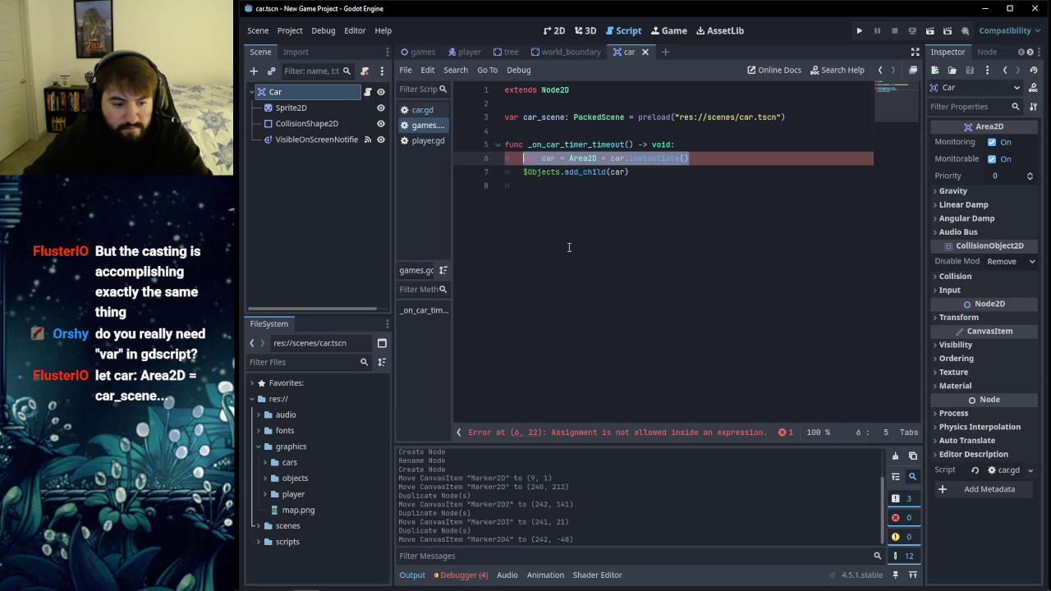
pyautogui.write('car')
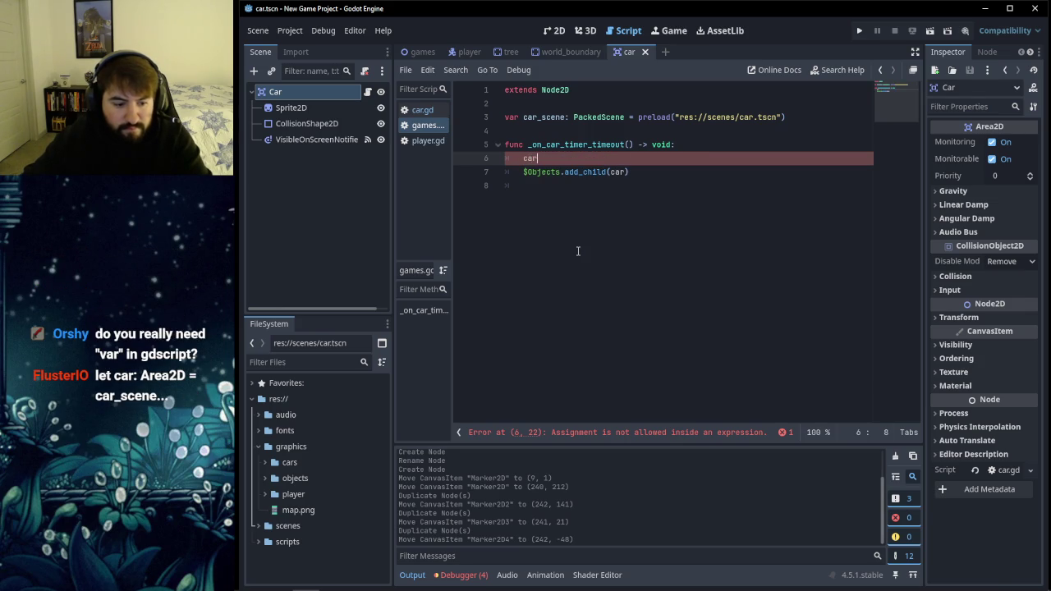
pyautogui.write(': Area')
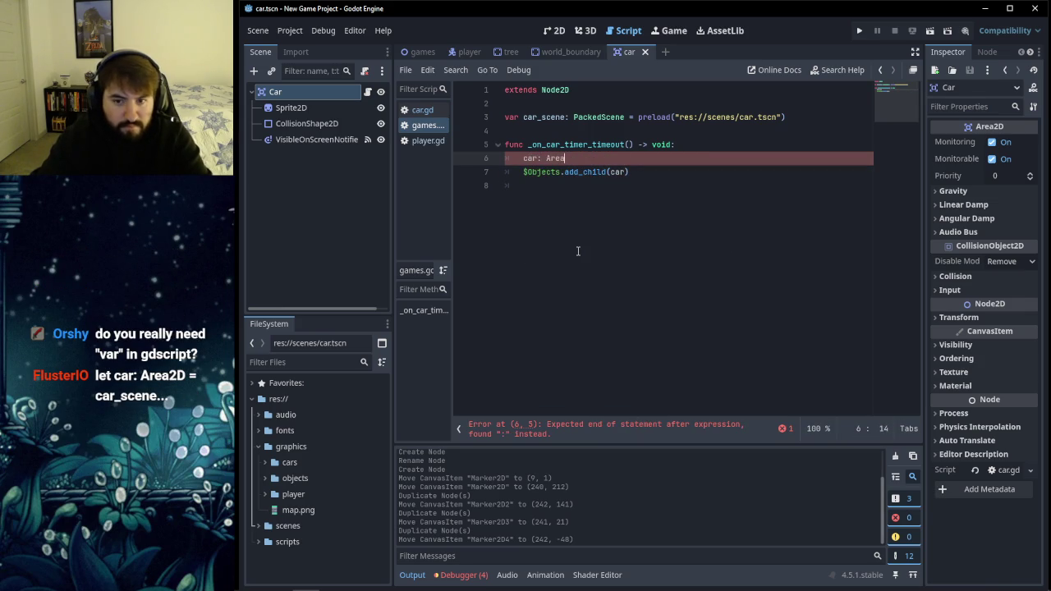
pyautogui.write('2D ')
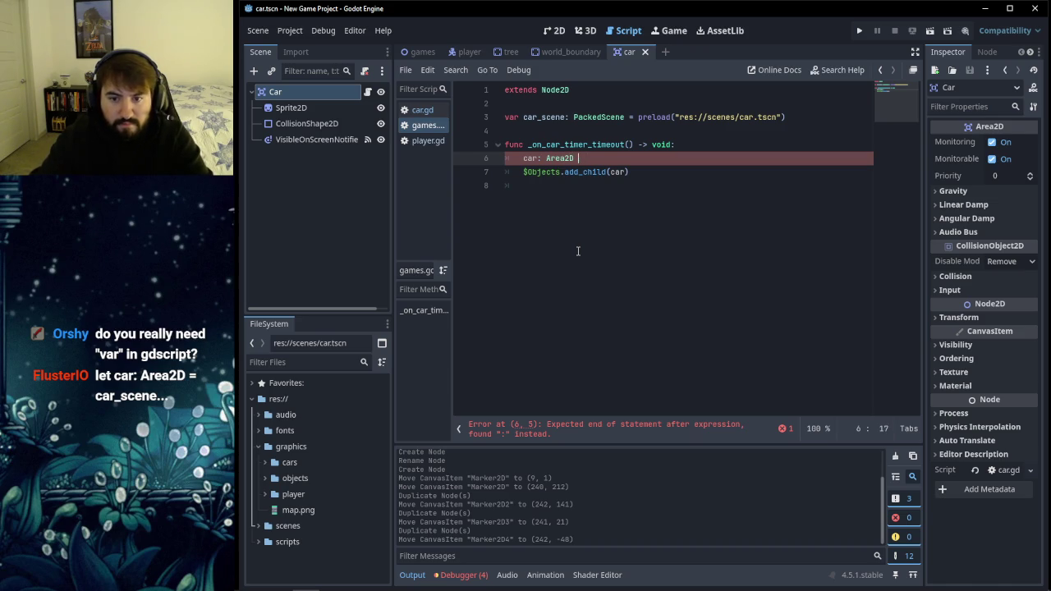
pyautogui.write('= car')
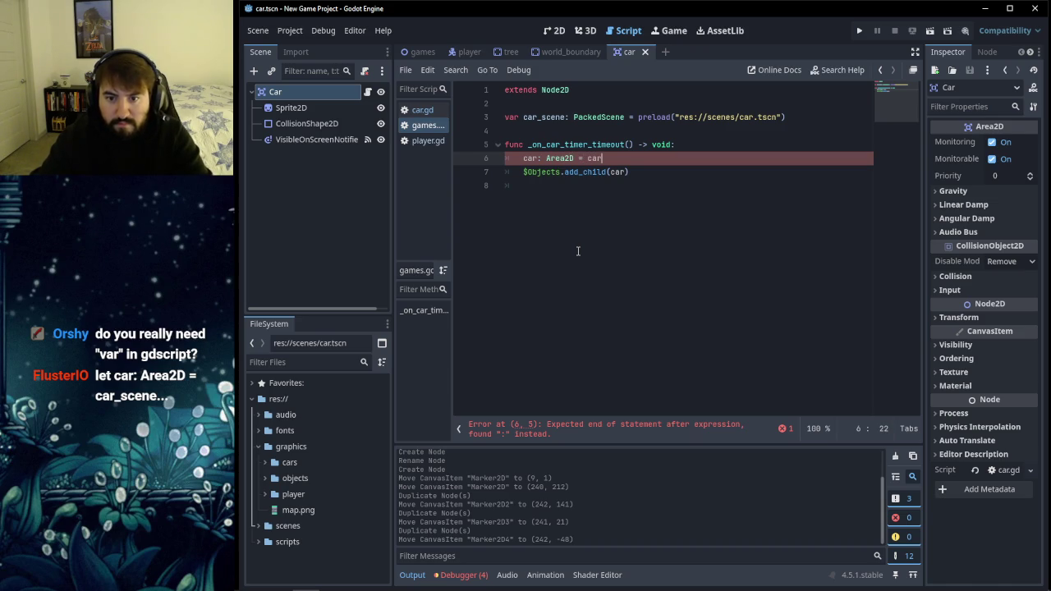
pyautogui.write('_scene')
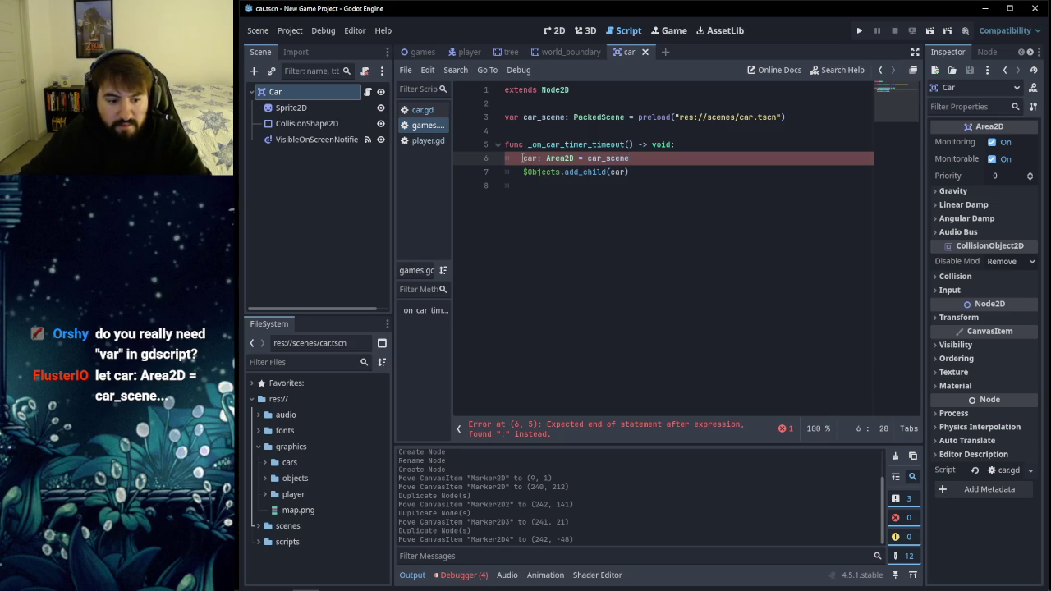
# Step: Prefix line 6 with var so it reads 'var car: Area2D = car_scene'
pyautogui.click(522, 158)
pyautogui.write('var')
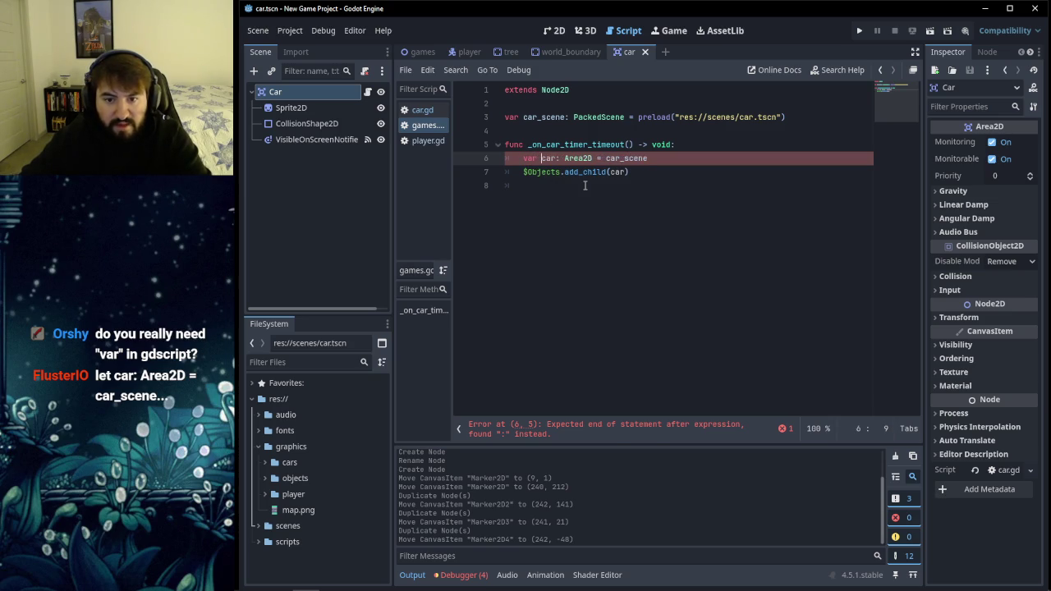
pyautogui.click(585, 186)
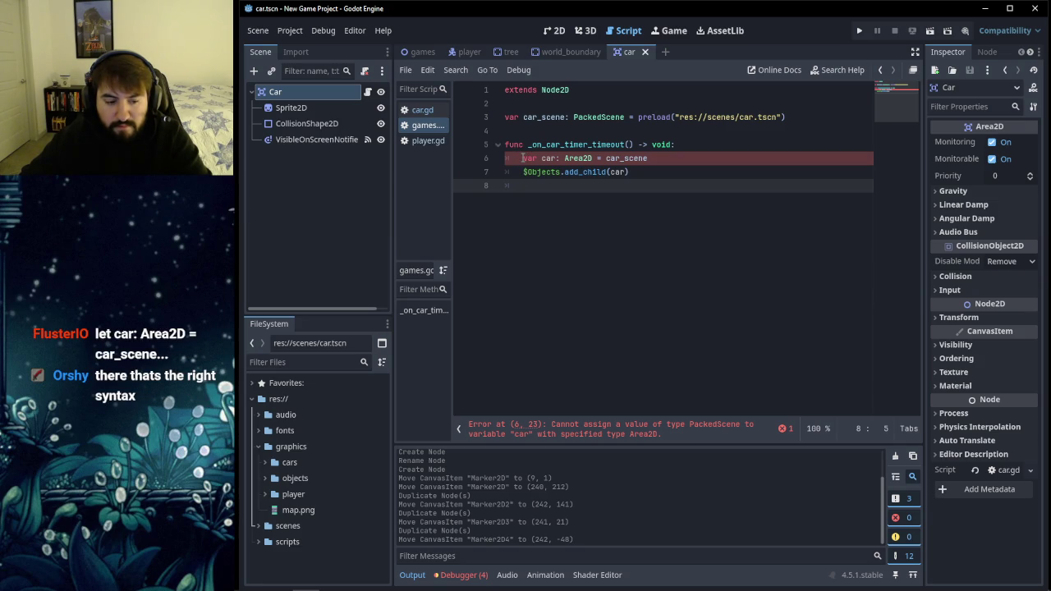
pyautogui.click(564, 172)
pyautogui.click(587, 158)
pyautogui.click(647, 158)
pyautogui.click(651, 158)
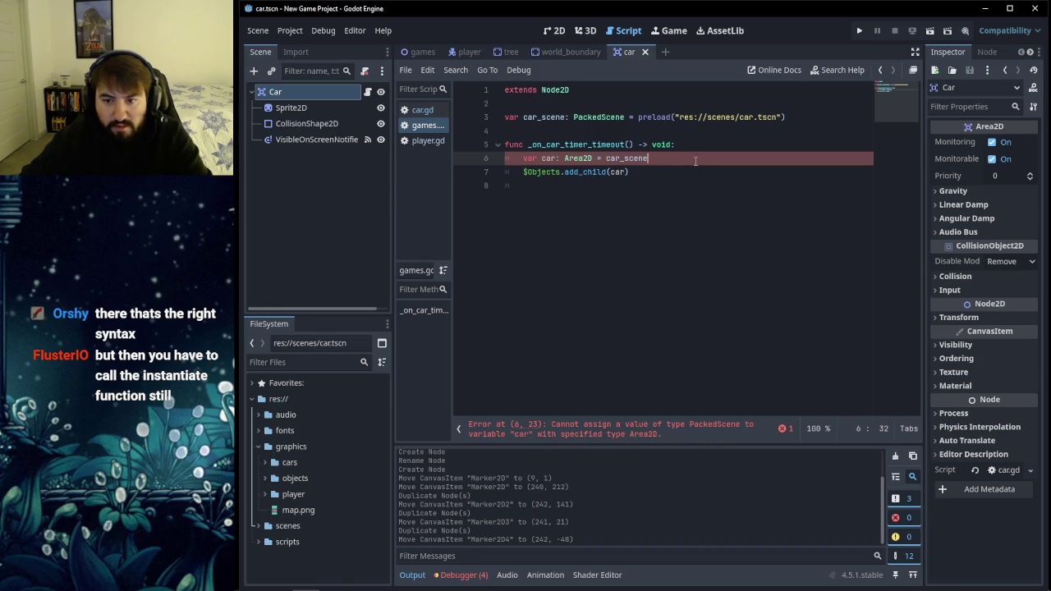
pyautogui.hotkey('shift', 'Left')
pyautogui.hotkey('shift', 'Left')
pyautogui.hotkey('shift', 'Left')
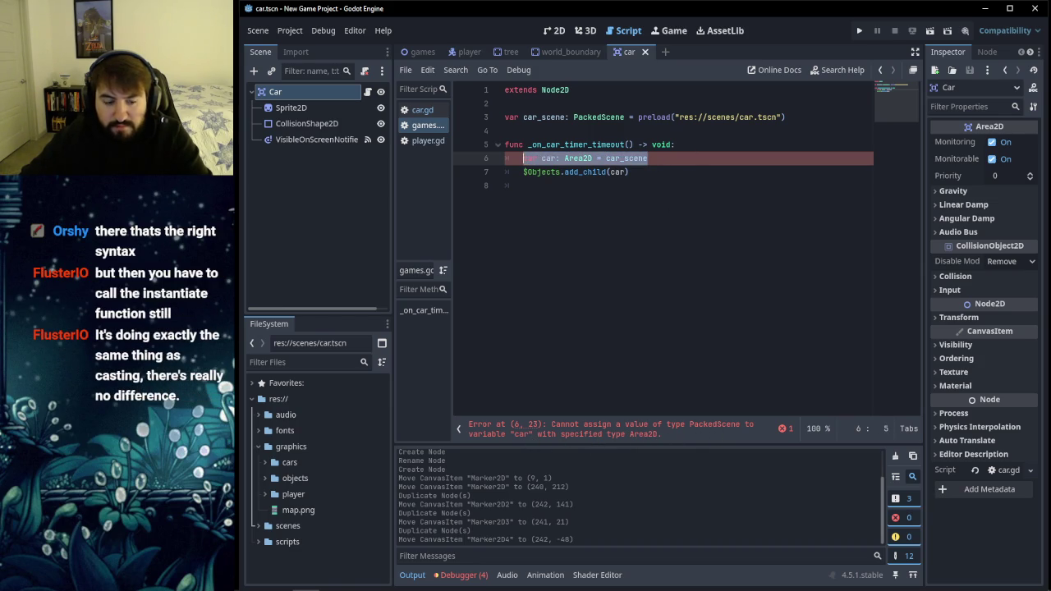
pyautogui.hotkey('shift', 'Right')
pyautogui.hotkey('shift', 'Right')
pyautogui.hotkey('shift', 'Right')
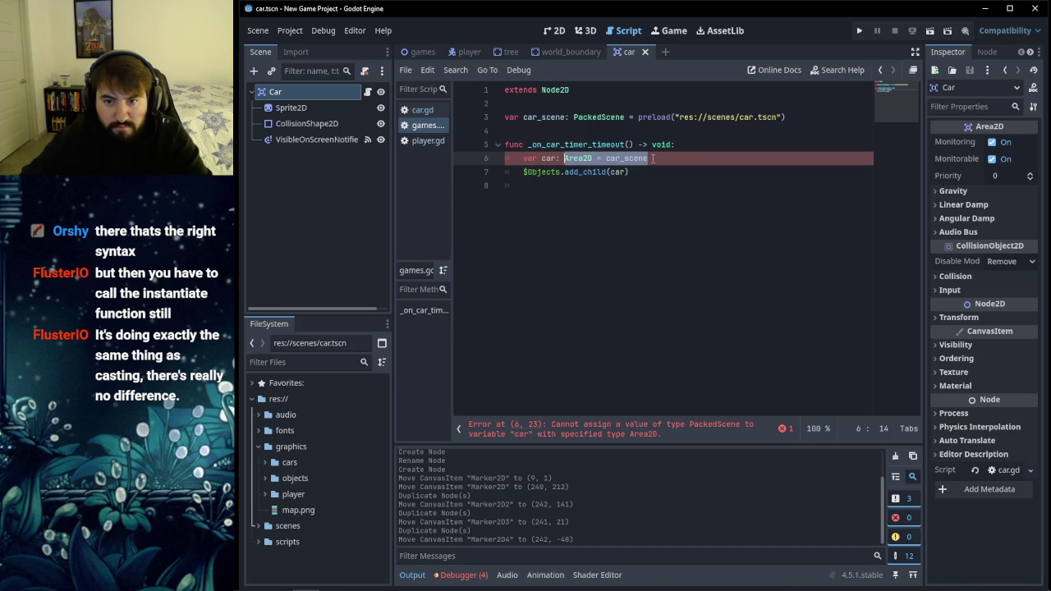
pyautogui.click(646, 173)
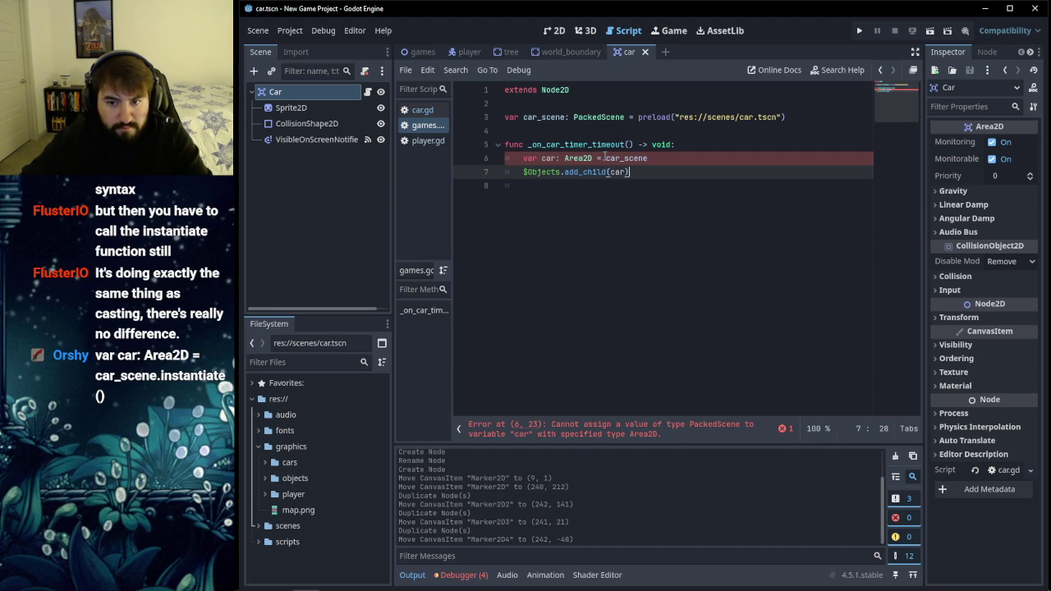
# Step: Append .instantiate() to car_scene to clear the error, then bring the YouTube tutorial forward
pyautogui.click(671, 157)
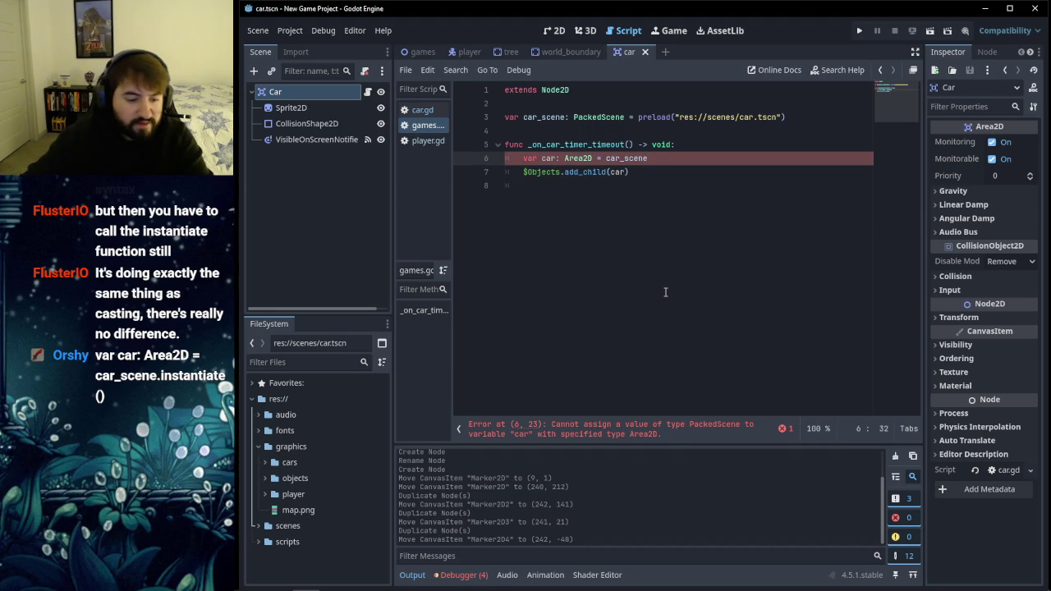
pyautogui.write('.in')
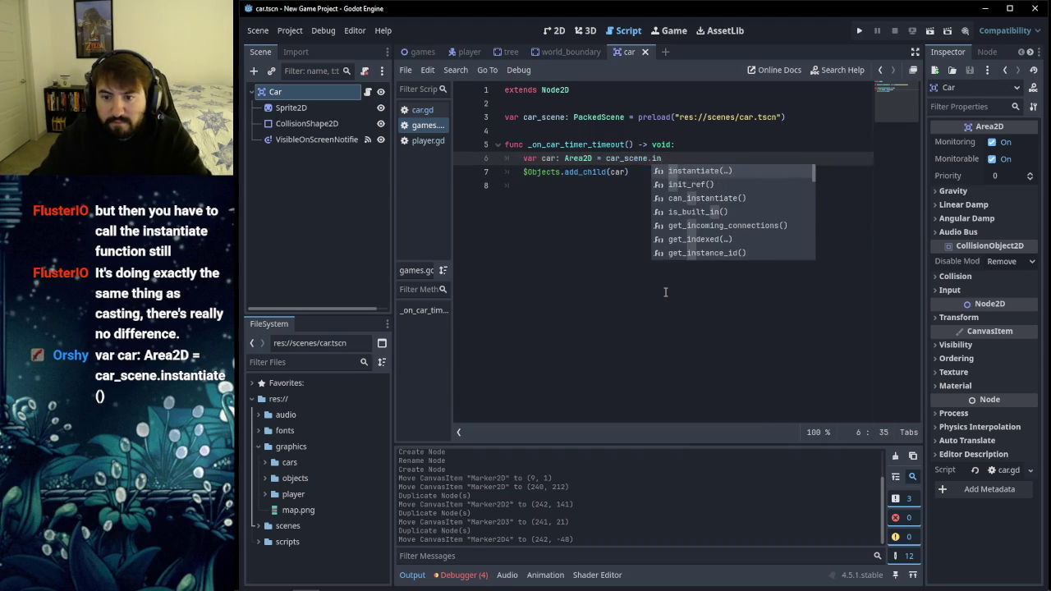
pyautogui.press('Return')
pyautogui.click(576, 195)
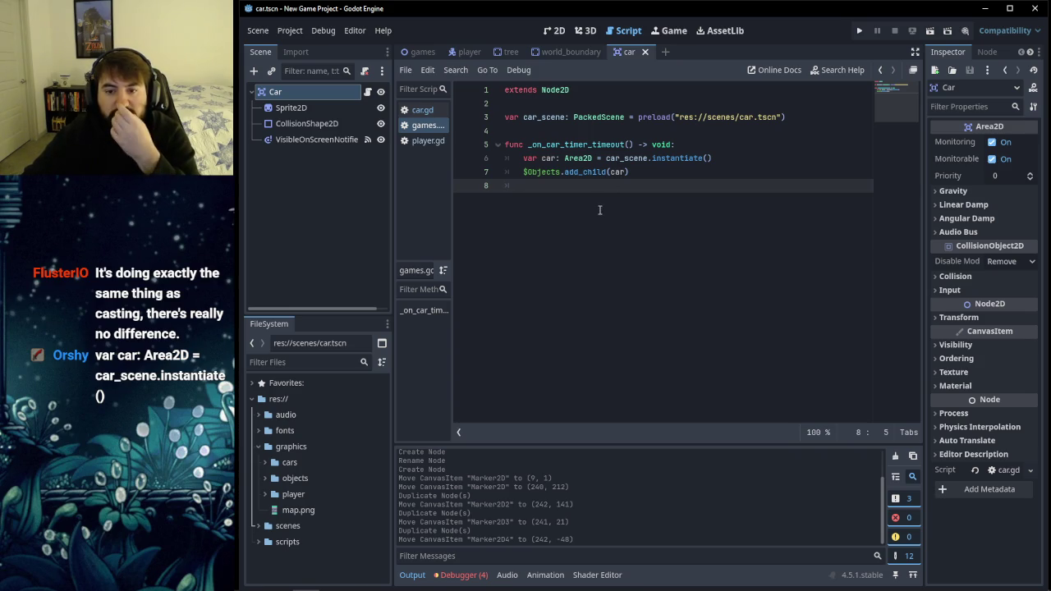
pyautogui.moveTo(599, 587)
pyautogui.click(279, 580)
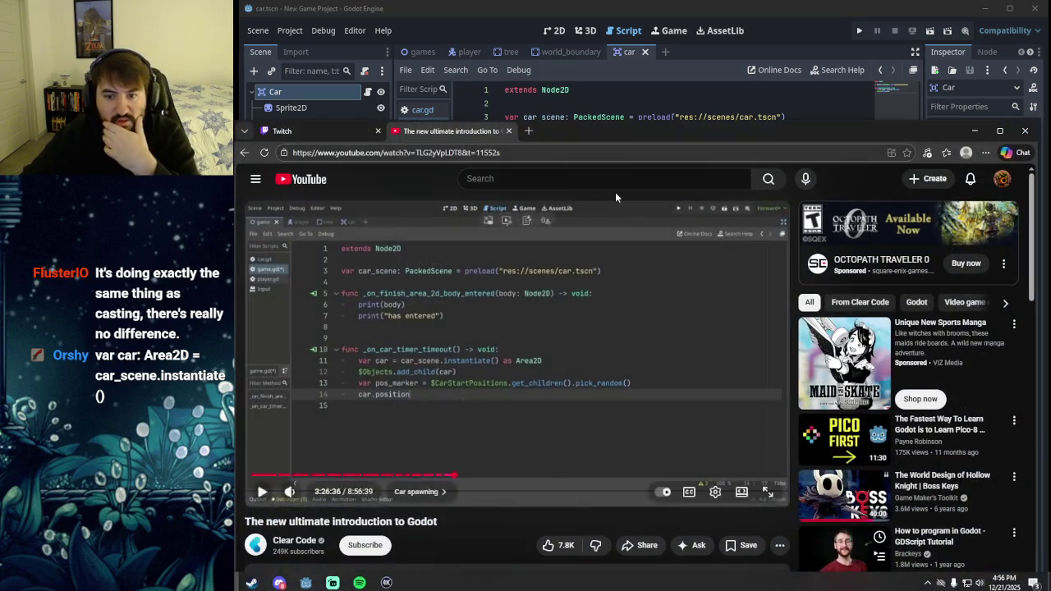
pyautogui.moveTo(579, 135)
pyautogui.mouseDown()
pyautogui.moveTo(639, 247)
pyautogui.moveTo(644, 194)
pyautogui.moveTo(654, 208)
pyautogui.mouseUp()
pyautogui.moveTo(603, 492)
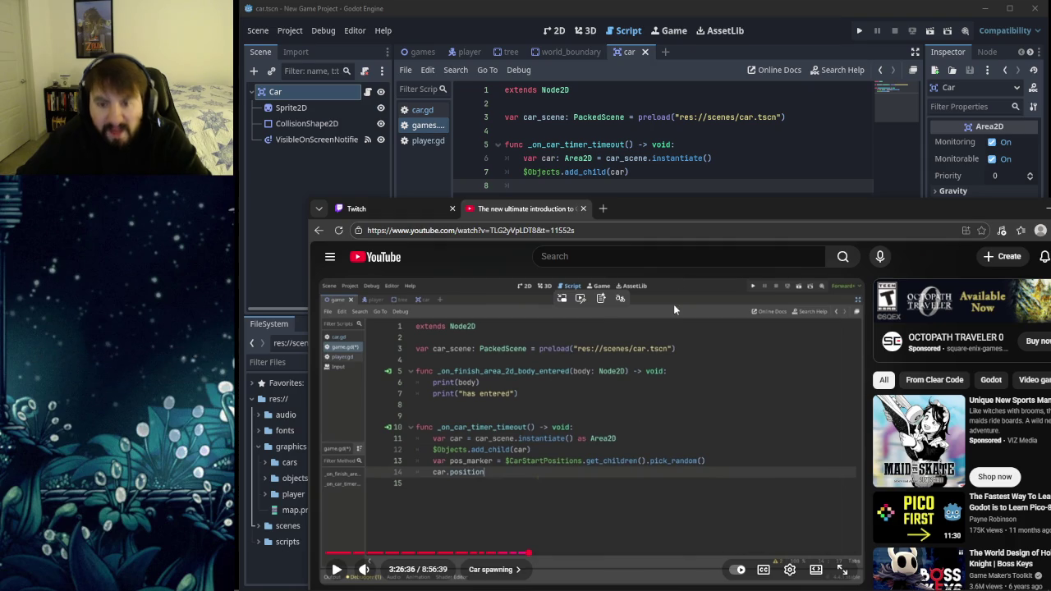
pyautogui.moveTo(645, 209); pyautogui.dragTo(633, 139)
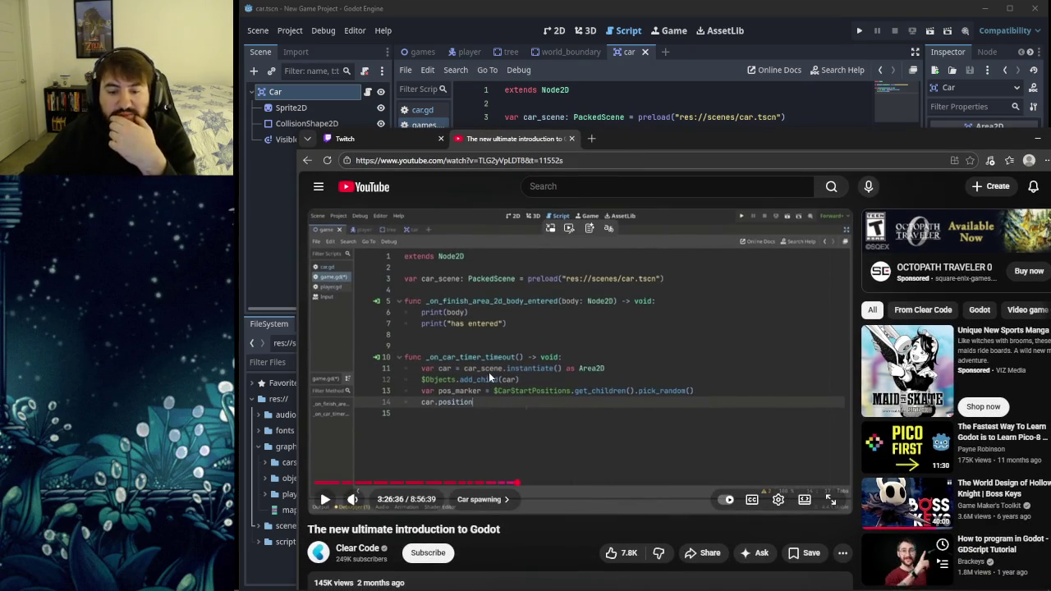
pyautogui.moveTo(630, 137); pyautogui.dragTo(619, 200)
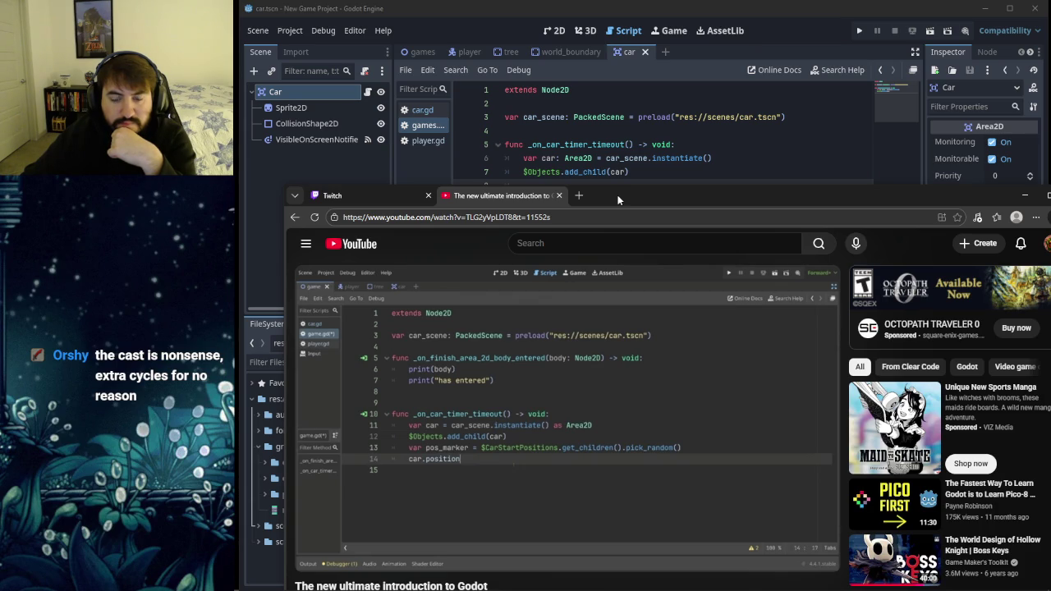
pyautogui.moveTo(619, 199)
pyautogui.mouseDown()
pyautogui.moveTo(611, 212)
pyautogui.moveTo(609, 188)
pyautogui.mouseUp()
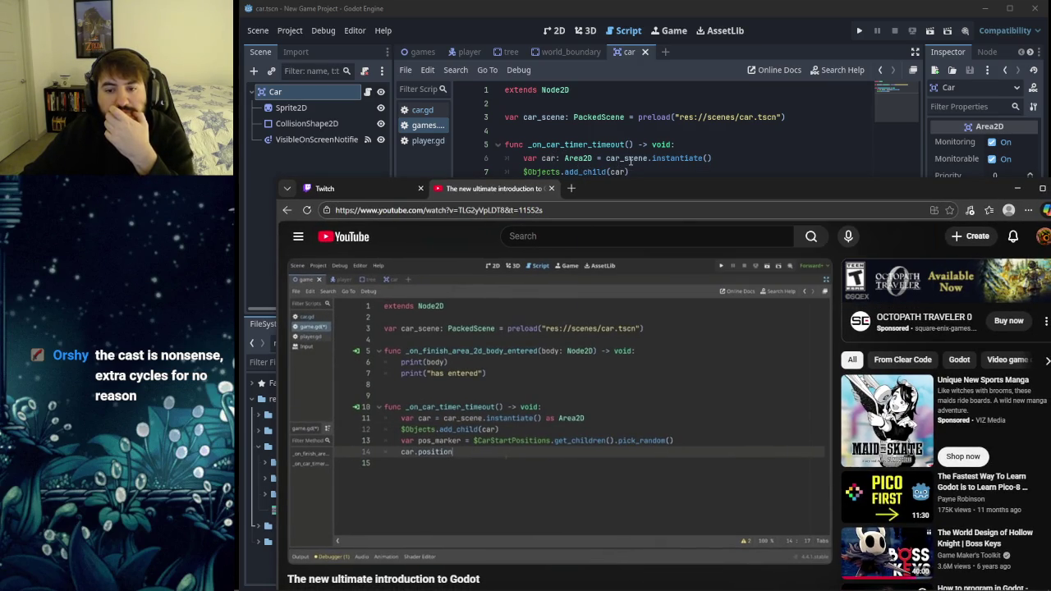
pyautogui.moveTo(646, 159)
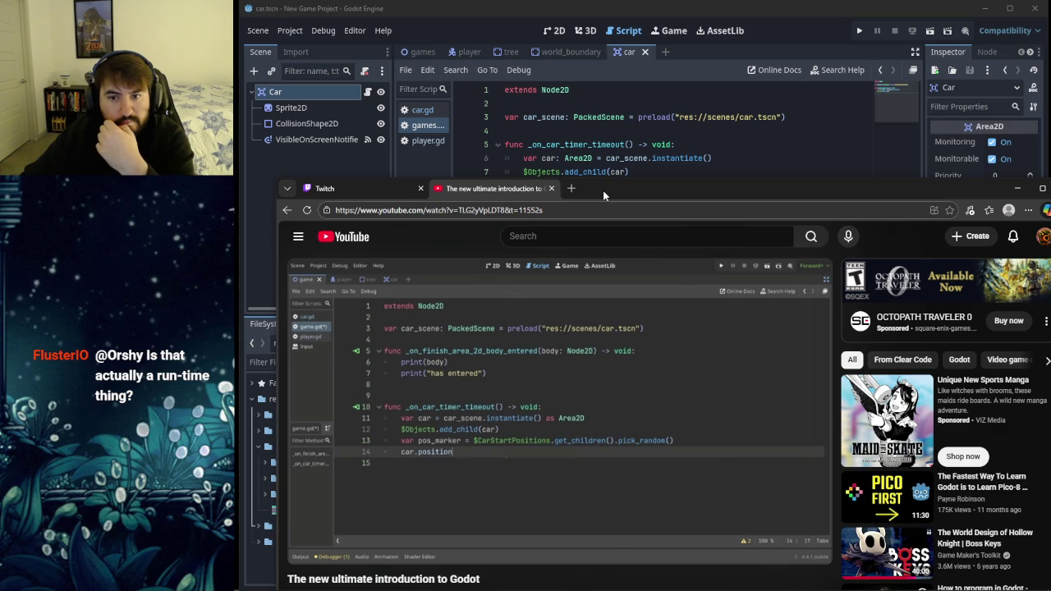
pyautogui.moveTo(602, 191); pyautogui.dragTo(605, 211)
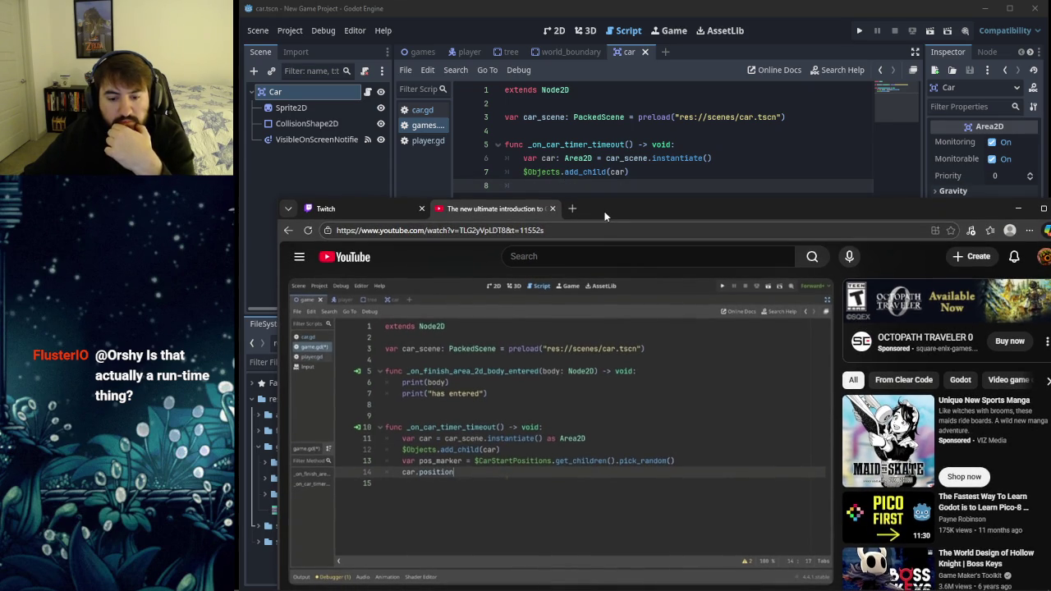
pyautogui.moveTo(605, 211); pyautogui.dragTo(583, 191)
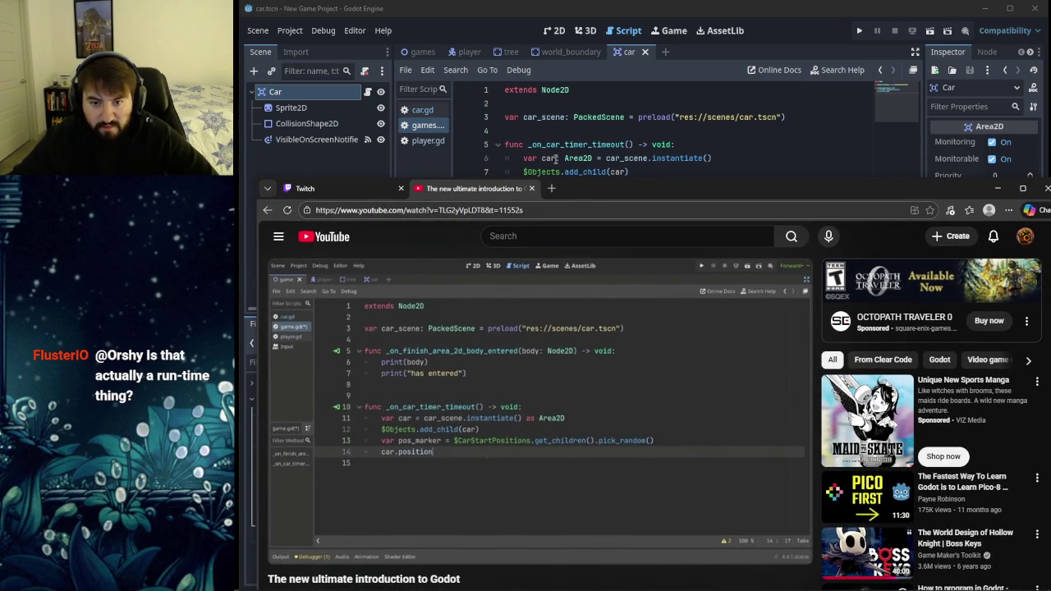
pyautogui.moveTo(574, 450)
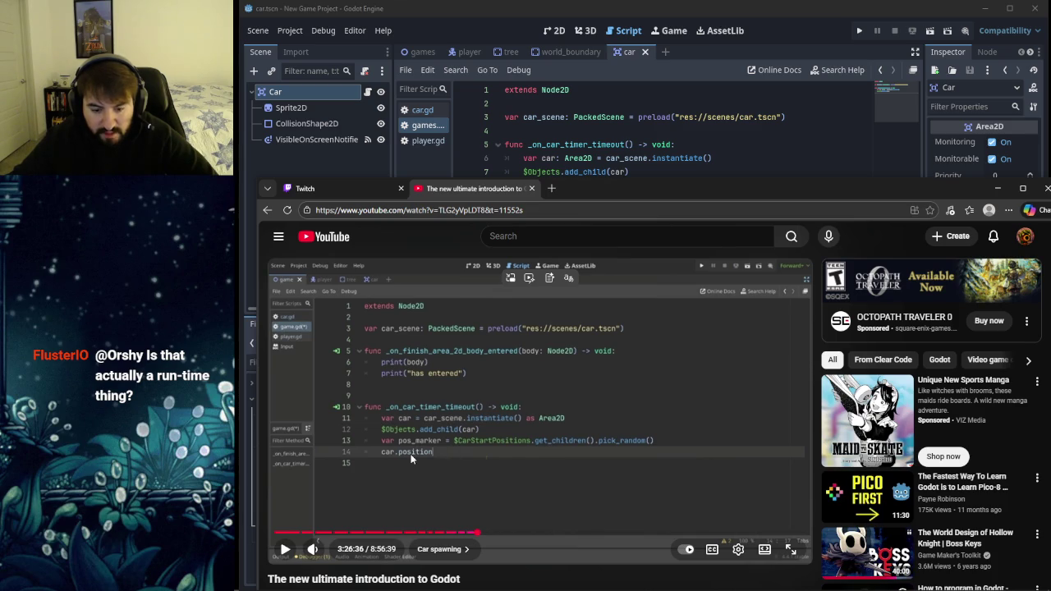
pyautogui.moveTo(584, 191); pyautogui.dragTo(585, 99)
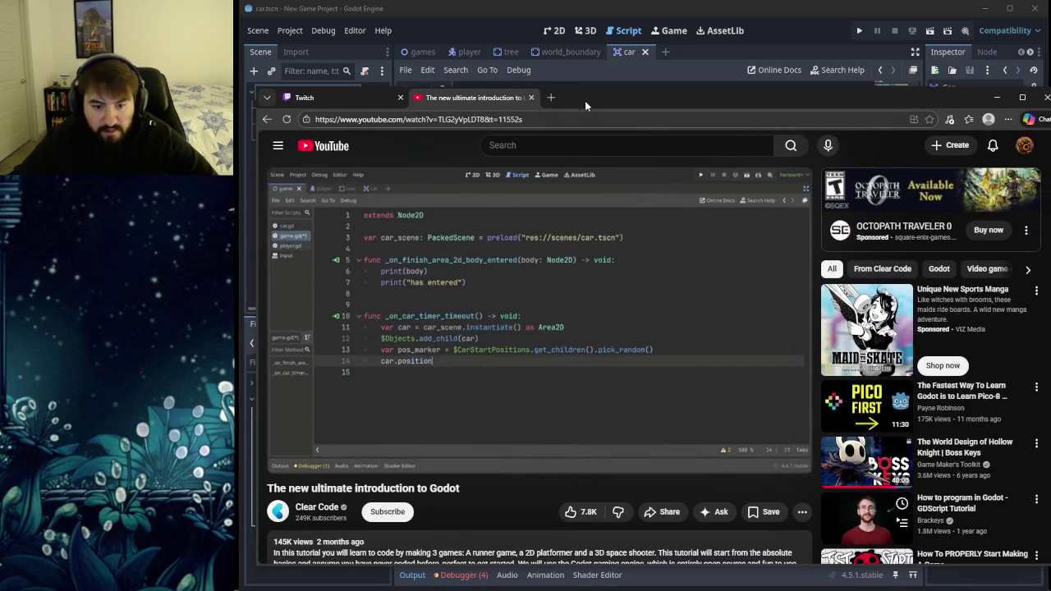
# Step: Drag the tutorial browser window down to reveal the Godot script's instantiate line
pyautogui.moveTo(408, 329)
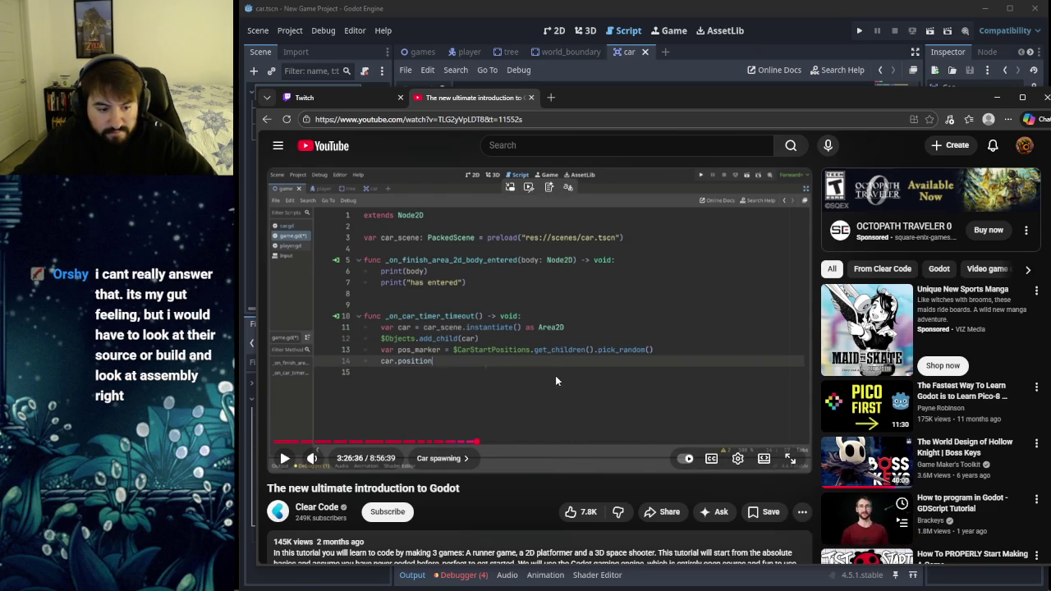
pyautogui.moveTo(598, 97)
pyautogui.mouseDown()
pyautogui.moveTo(595, 336)
pyautogui.moveTo(615, 263)
pyautogui.moveTo(592, 182)
pyautogui.moveTo(608, 172)
pyautogui.moveTo(598, 170)
pyautogui.moveTo(606, 179)
pyautogui.mouseUp()
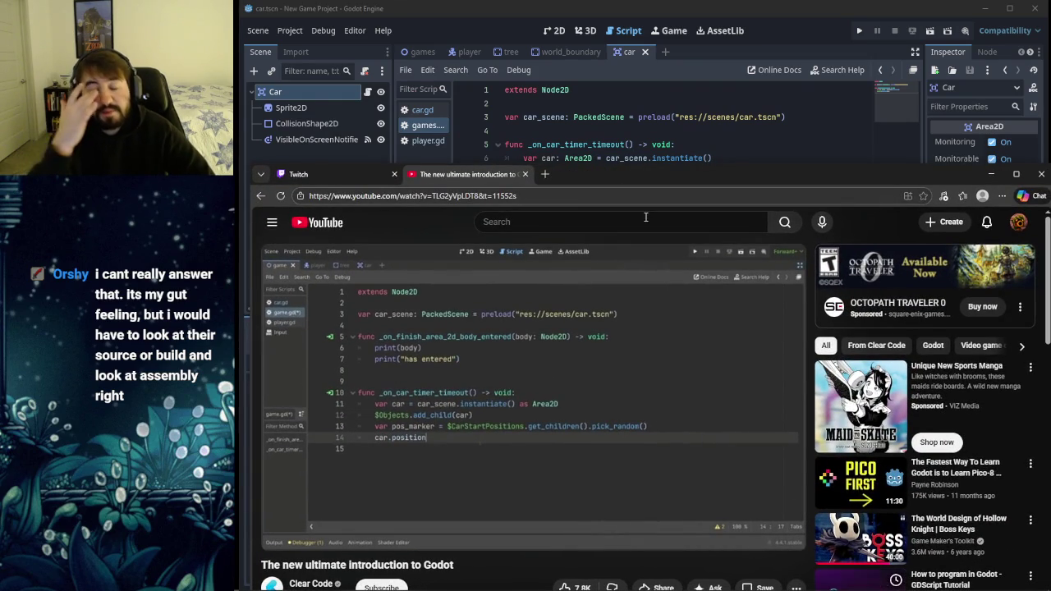
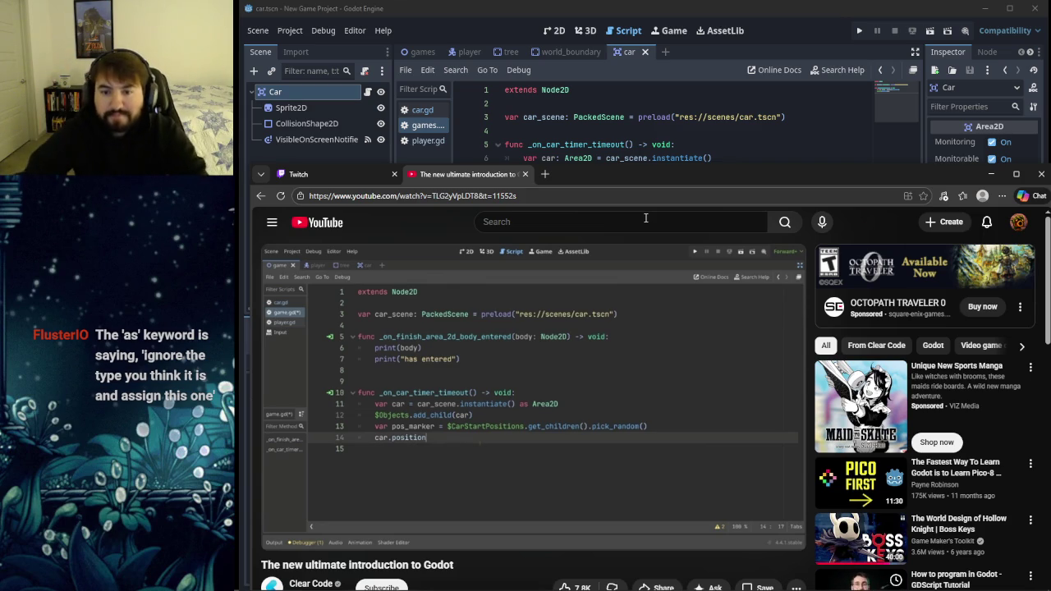
# Step: Position the YouTube tutorial window over the Godot editor
pyautogui.moveTo(627, 168)
pyautogui.mouseDown()
pyautogui.moveTo(629, 215)
pyautogui.moveTo(630, 186)
pyautogui.mouseUp()
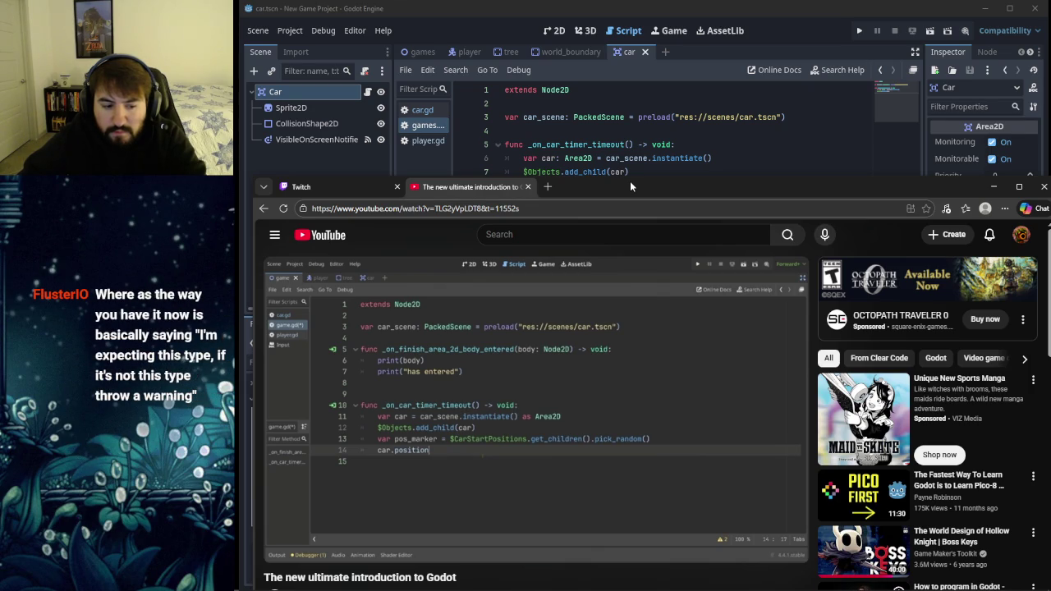
pyautogui.moveTo(630, 187)
pyautogui.mouseDown()
pyautogui.moveTo(620, 222)
pyautogui.moveTo(624, 204)
pyautogui.mouseUp()
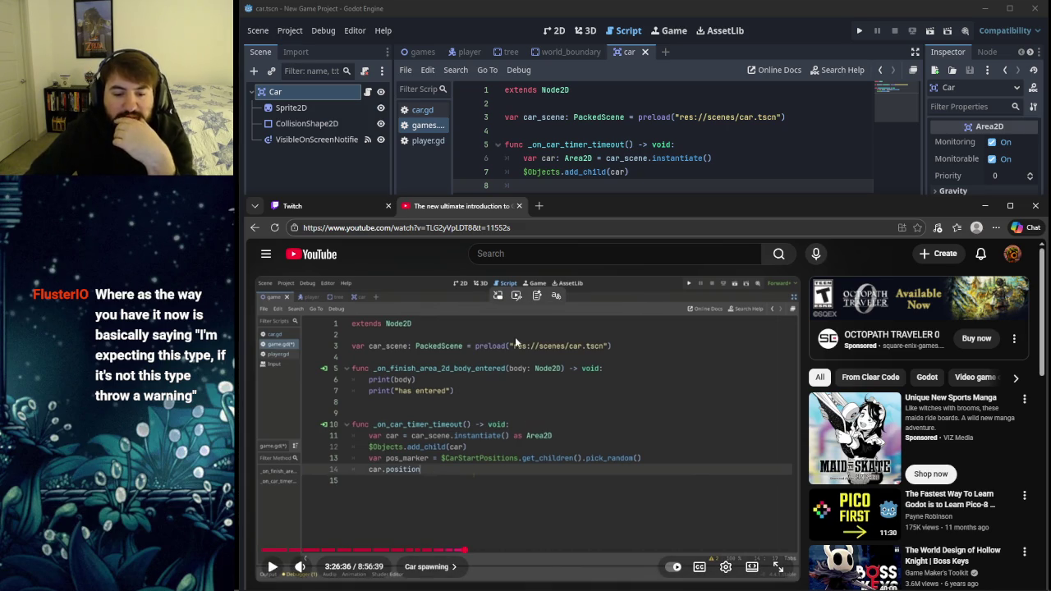
pyautogui.moveTo(566, 202); pyautogui.dragTo(569, 174)
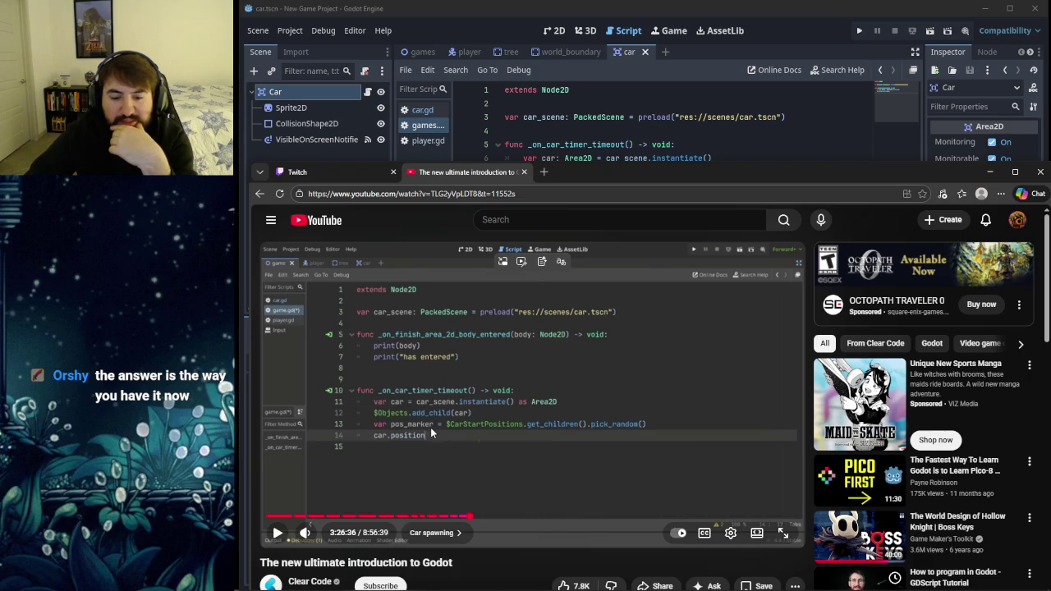
# Step: Seek the tutorial to 3:26:53 and pause on the finished pos_marker code
pyautogui.click(638, 430)
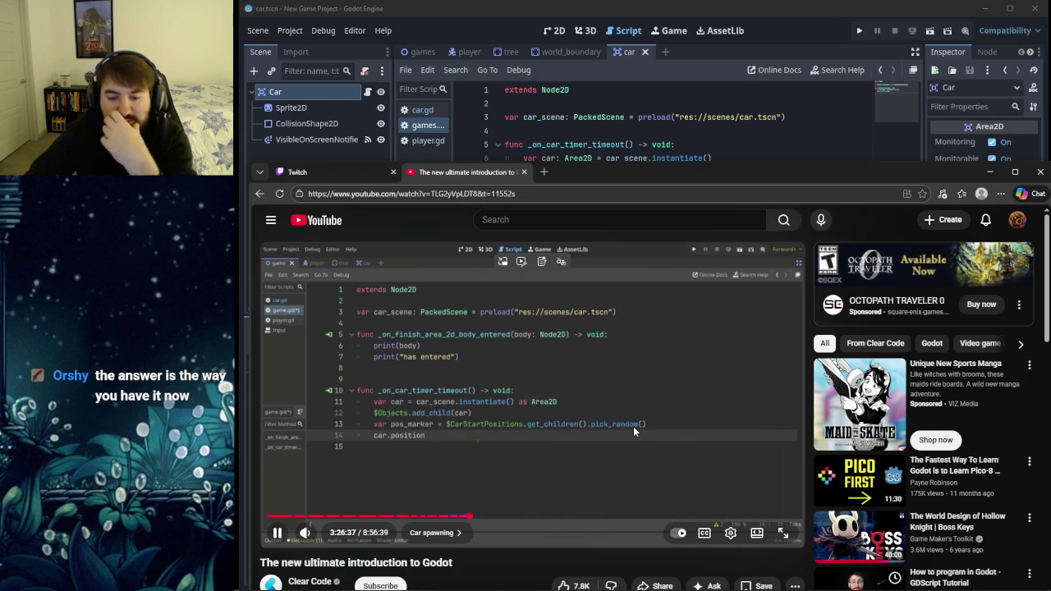
pyautogui.press('l')
pyautogui.press('l')
pyautogui.press('Left')
pyautogui.press('Left')
pyautogui.press('Left')
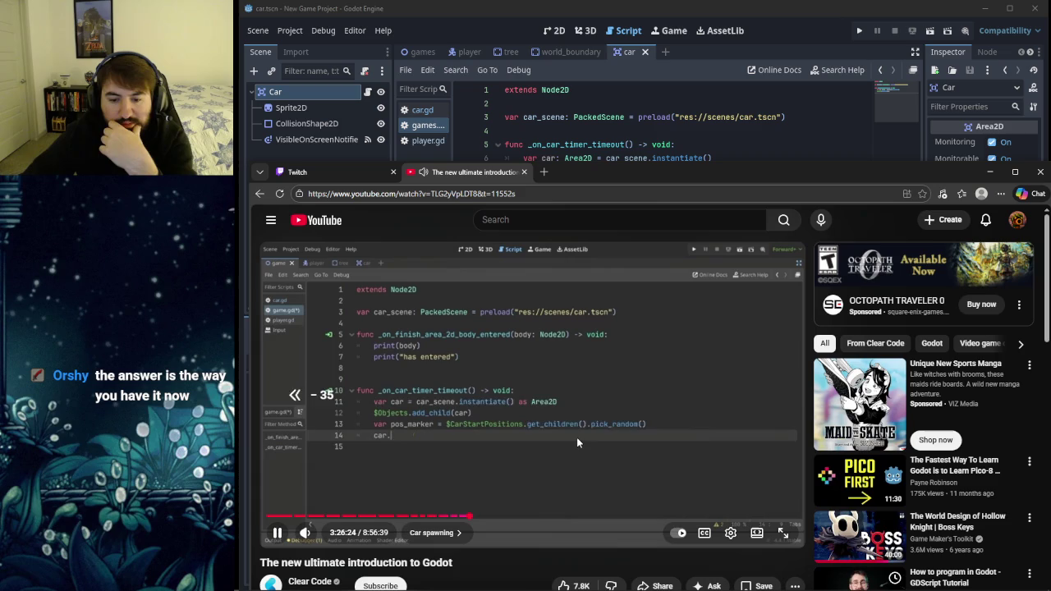
pyautogui.press('Left')
pyautogui.press('Left')
pyautogui.press('Left')
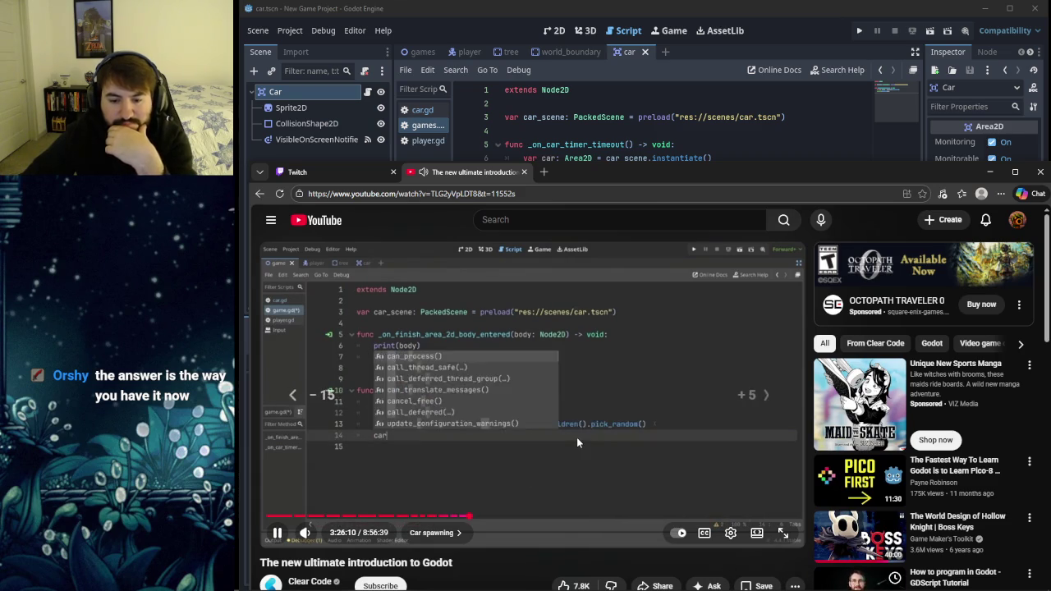
pyautogui.press('Right')
pyautogui.press('Right')
pyautogui.press('Right')
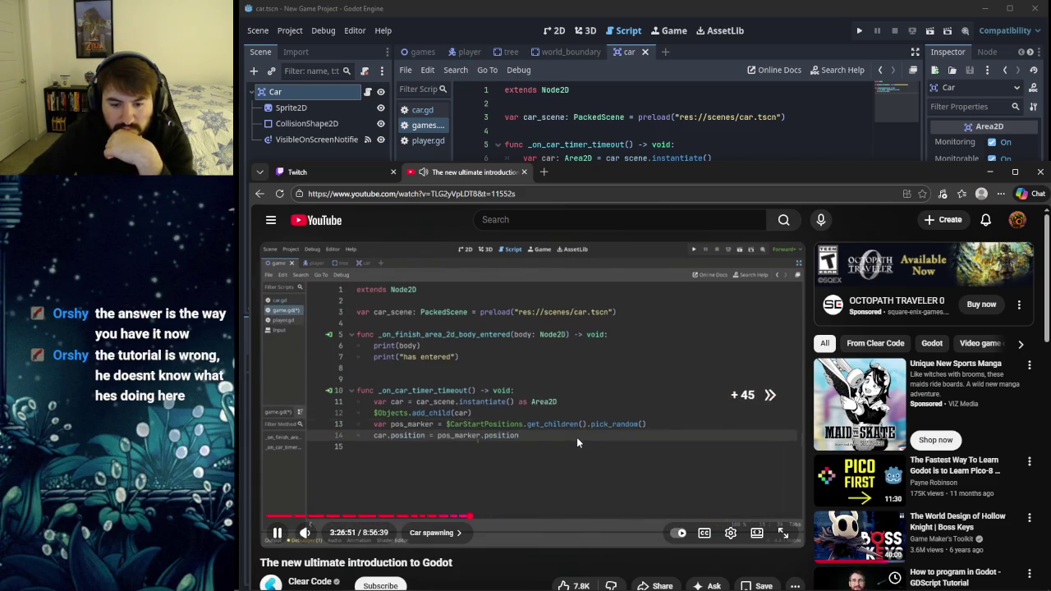
pyautogui.click(636, 441)
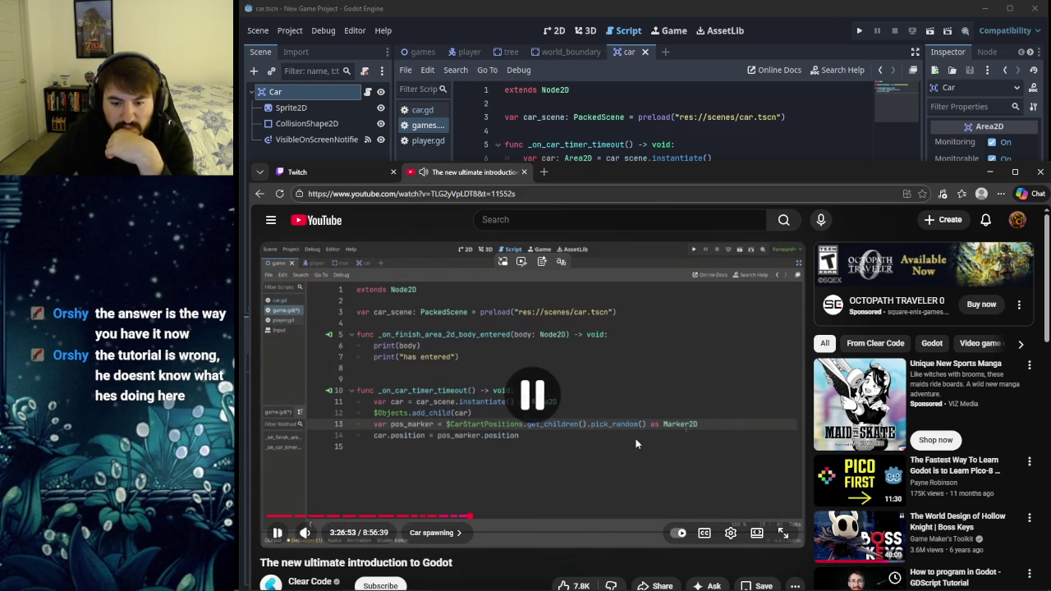
pyautogui.moveTo(613, 171); pyautogui.dragTo(619, 208)
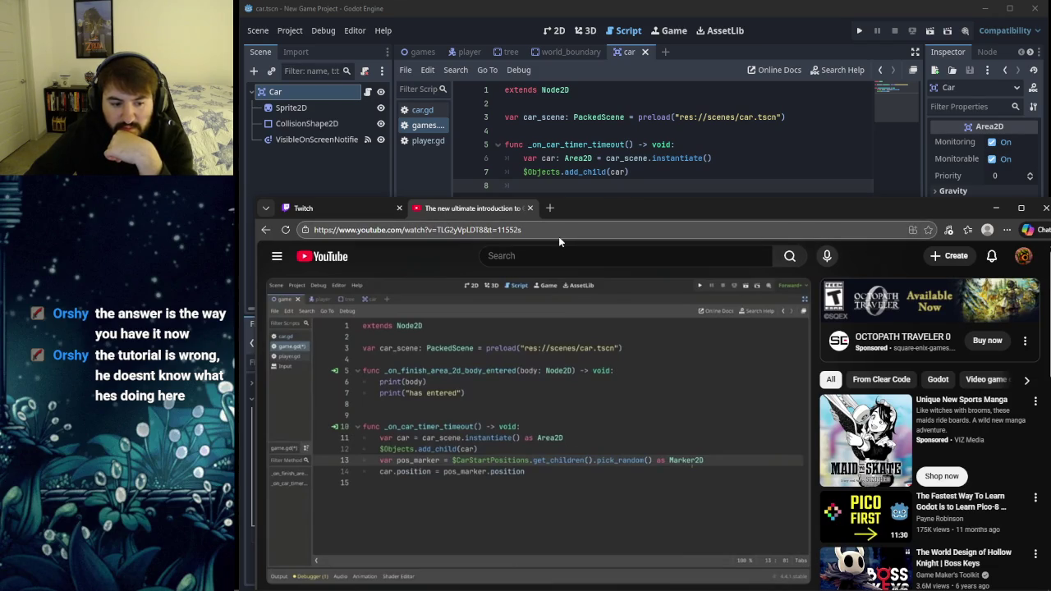
pyautogui.moveTo(551, 447)
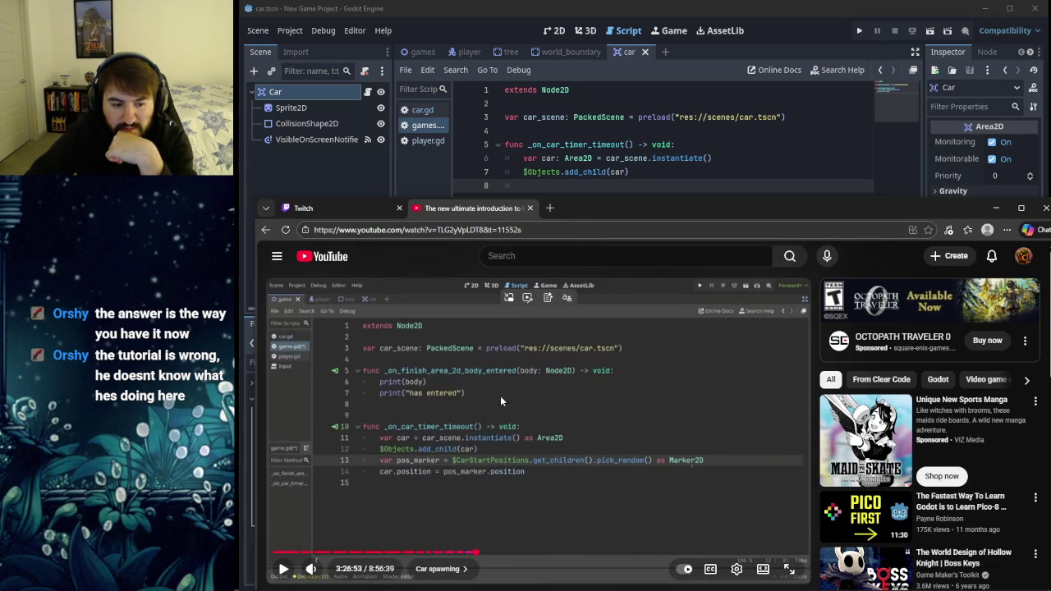
pyautogui.moveTo(596, 210)
pyautogui.mouseDown()
pyautogui.moveTo(589, 239)
pyautogui.moveTo(588, 212)
pyautogui.mouseUp()
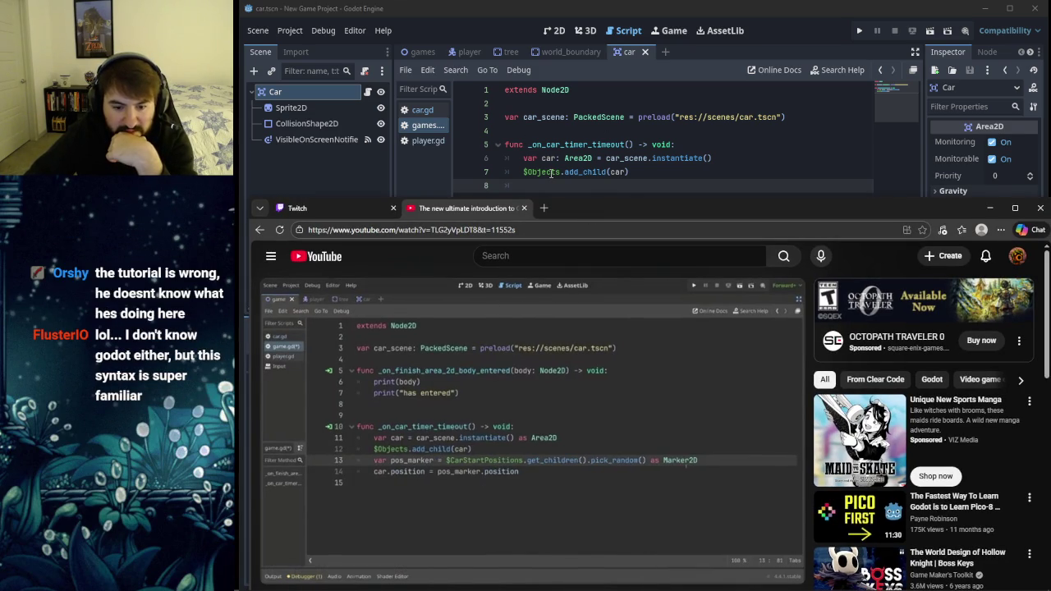
pyautogui.moveTo(577, 205); pyautogui.dragTo(560, 244)
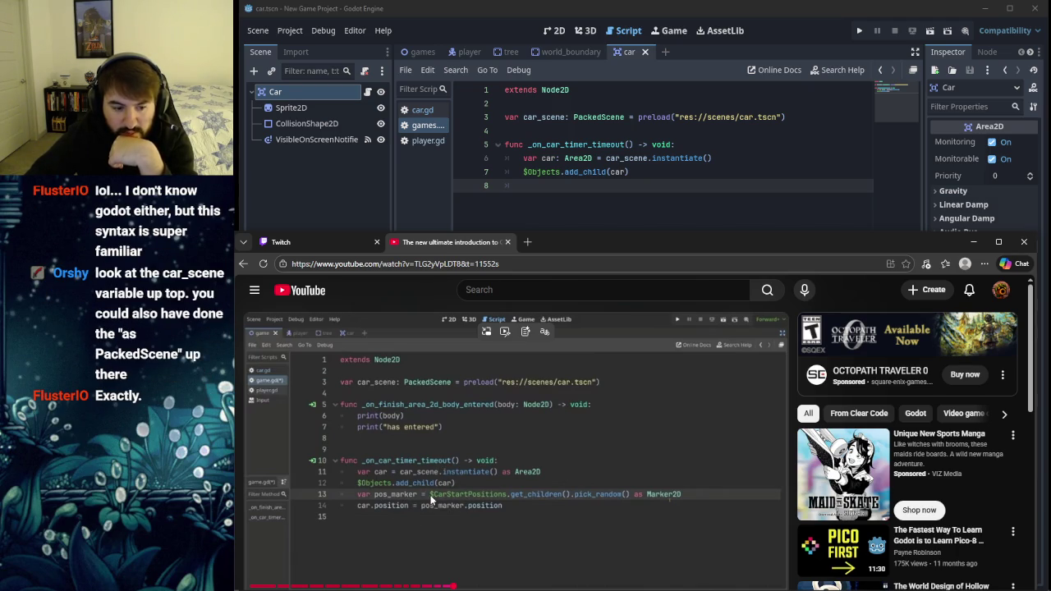
pyautogui.moveTo(619, 243); pyautogui.dragTo(632, 142)
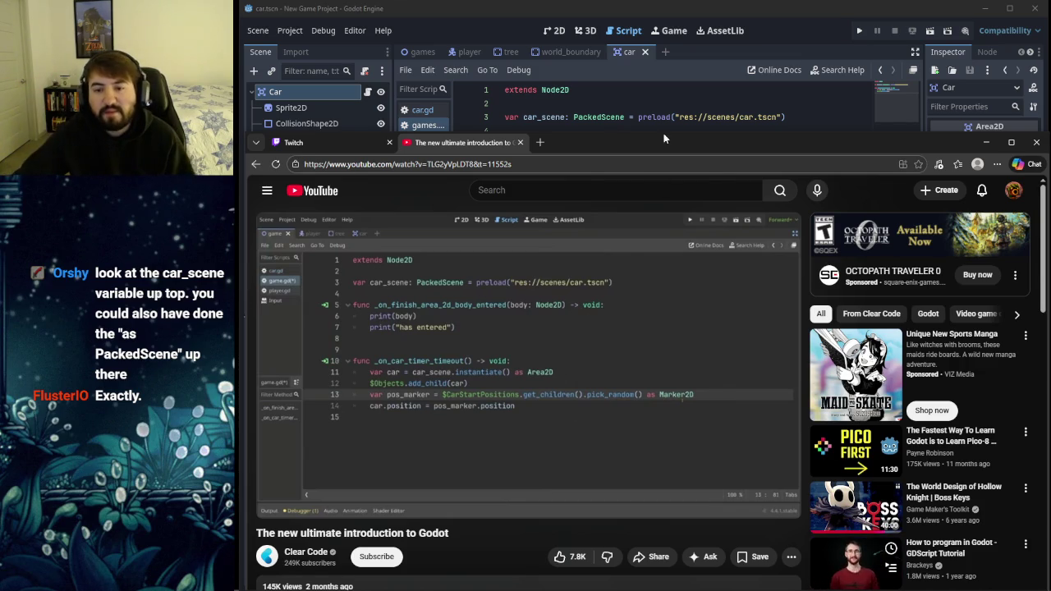
pyautogui.moveTo(650, 143)
pyautogui.mouseDown()
pyautogui.moveTo(654, 233)
pyautogui.moveTo(643, 198)
pyautogui.moveTo(653, 182)
pyautogui.moveTo(647, 191)
pyautogui.mouseUp()
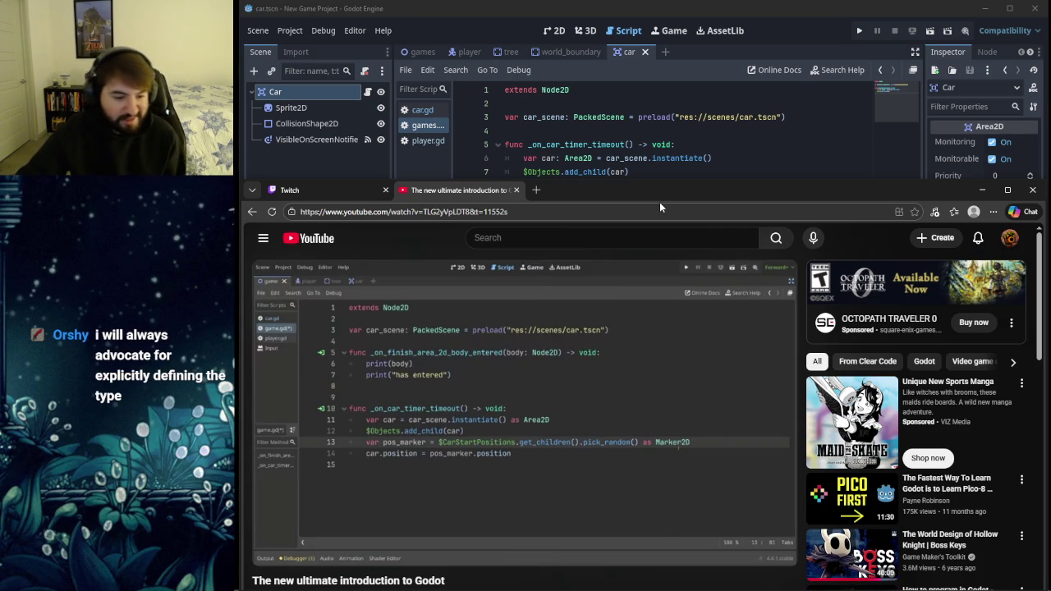
pyautogui.moveTo(621, 191)
pyautogui.mouseDown()
pyautogui.moveTo(631, 263)
pyautogui.moveTo(651, 135)
pyautogui.mouseUp()
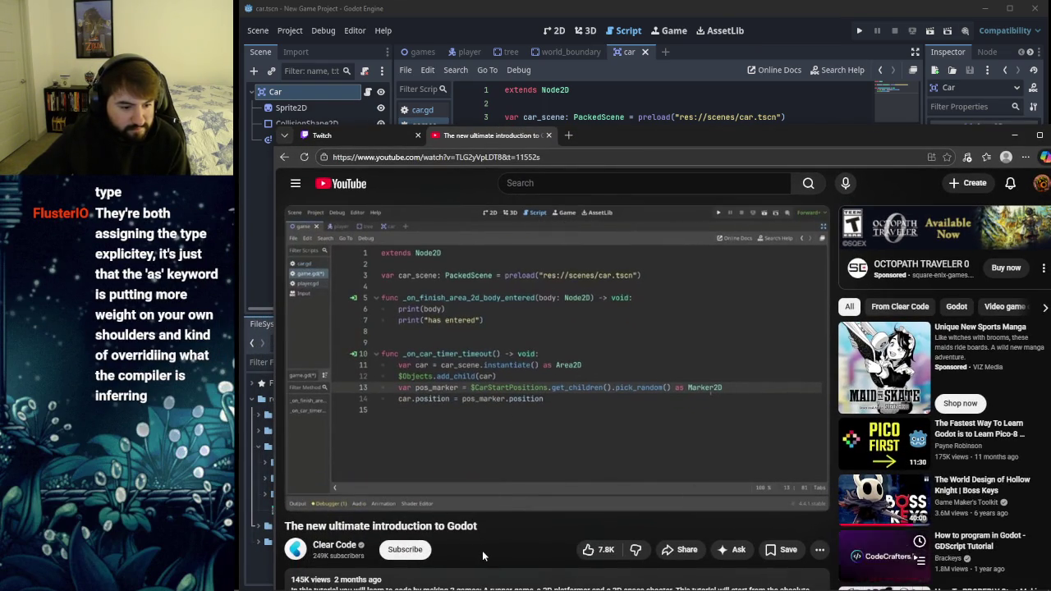
pyautogui.moveTo(455, 432)
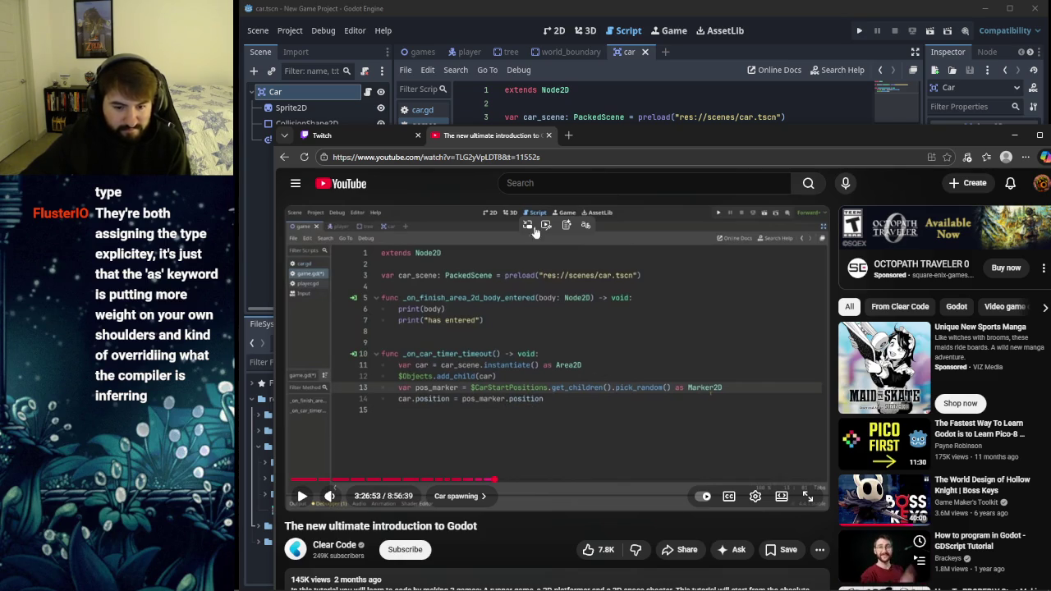
pyautogui.moveTo(677, 149); pyautogui.dragTo(636, 111)
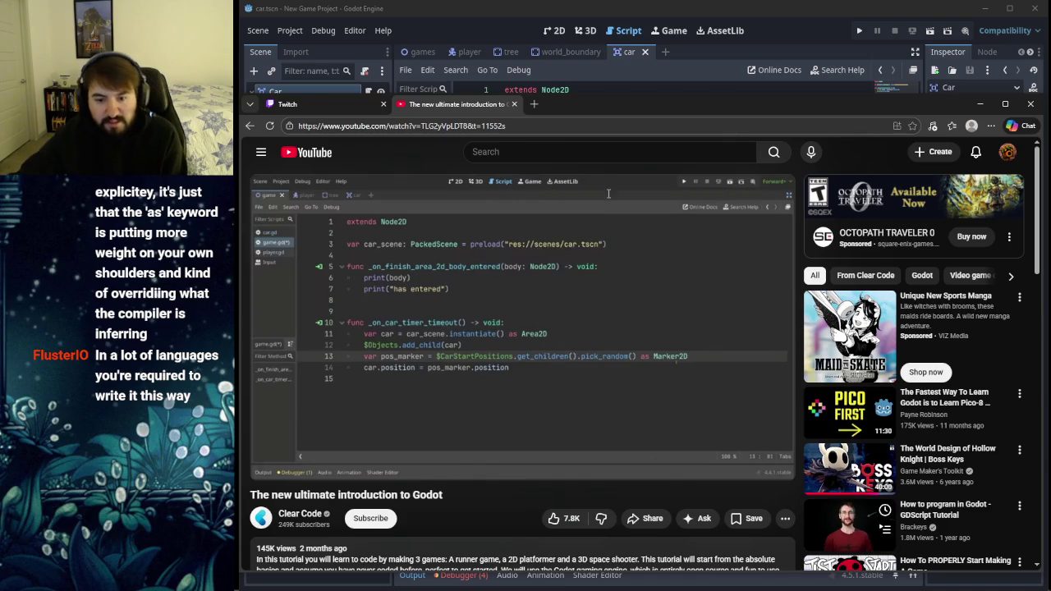
pyautogui.moveTo(595, 312)
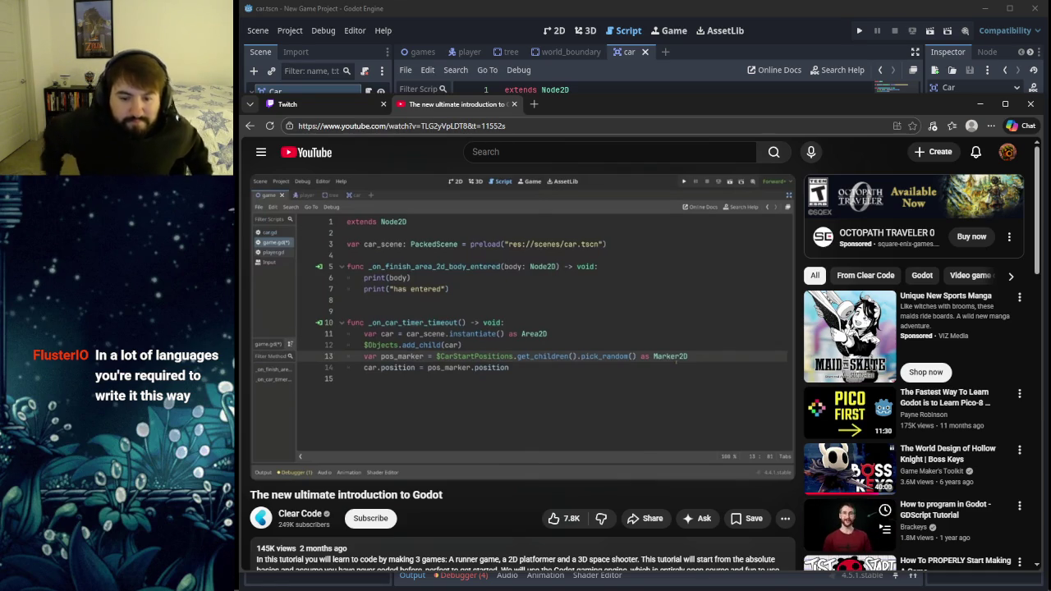
pyautogui.moveTo(499, 291)
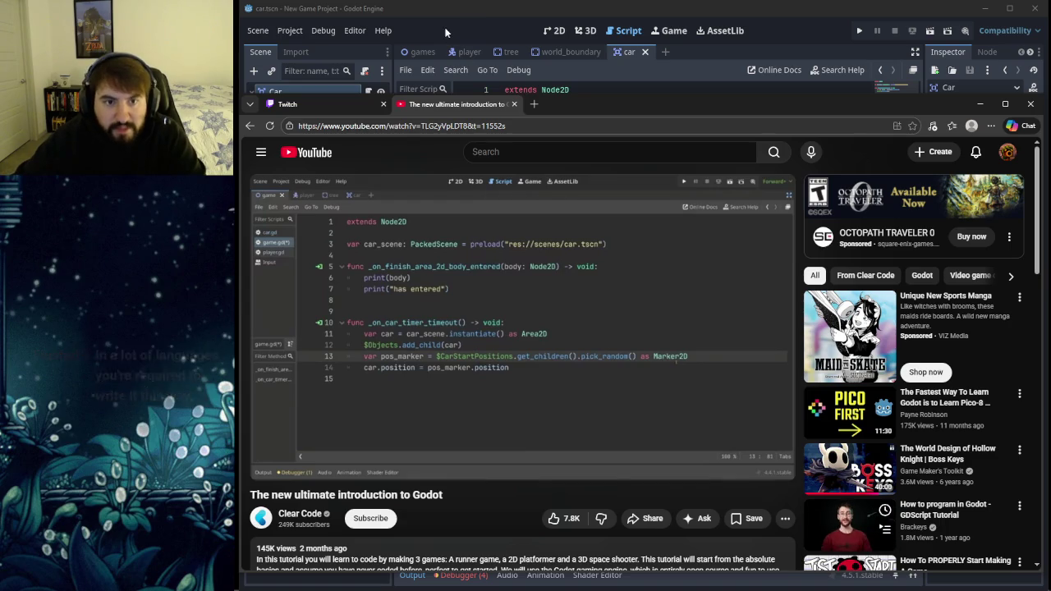
pyautogui.click(439, 8)
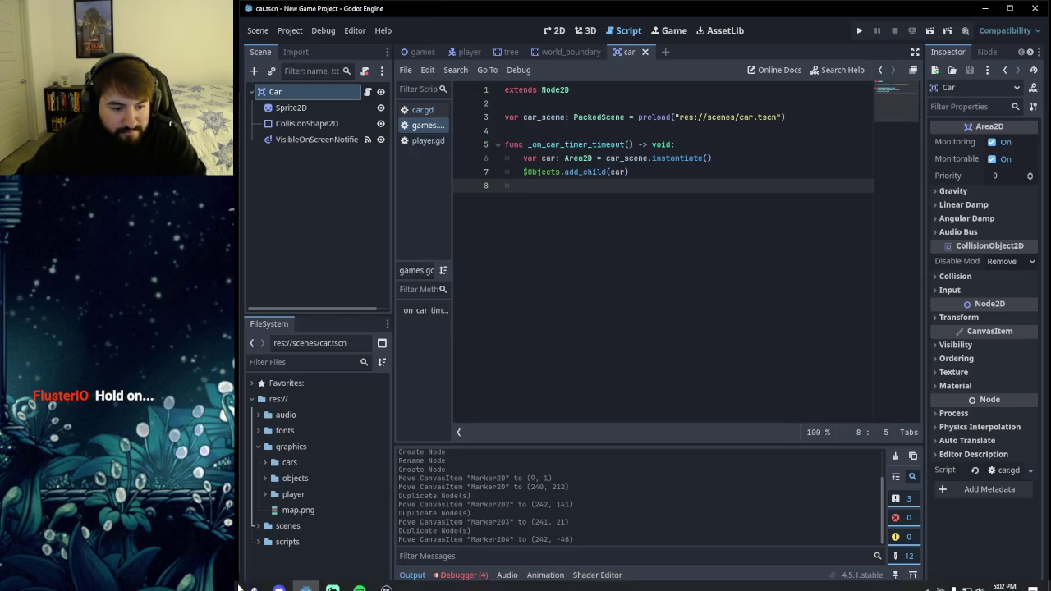
pyautogui.click(306, 580)
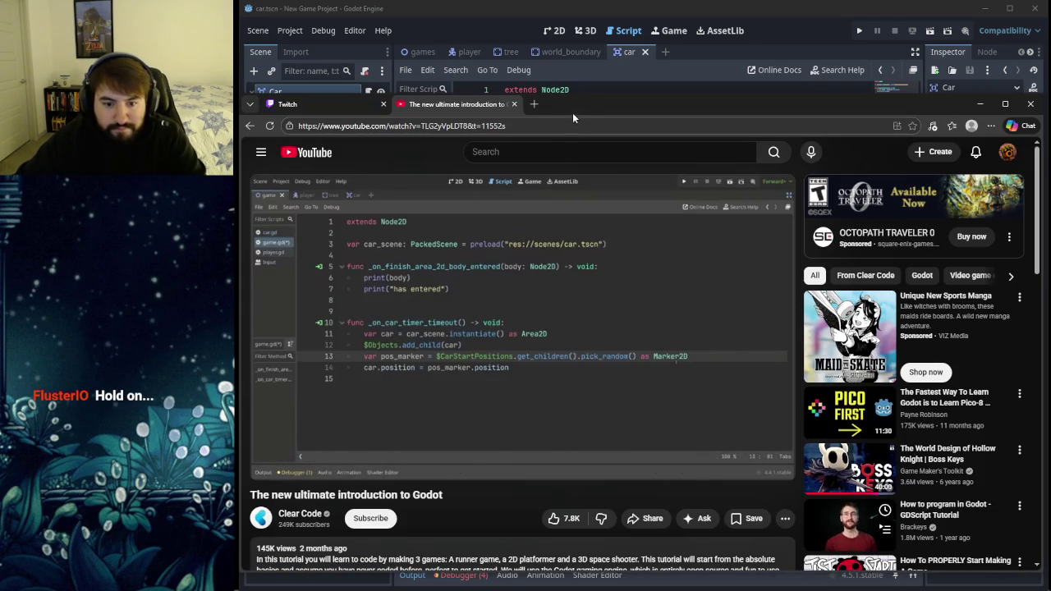
pyautogui.moveTo(576, 104)
pyautogui.mouseDown()
pyautogui.moveTo(561, 97)
pyautogui.moveTo(568, 86)
pyautogui.moveTo(603, 97)
pyautogui.moveTo(574, 88)
pyautogui.mouseUp()
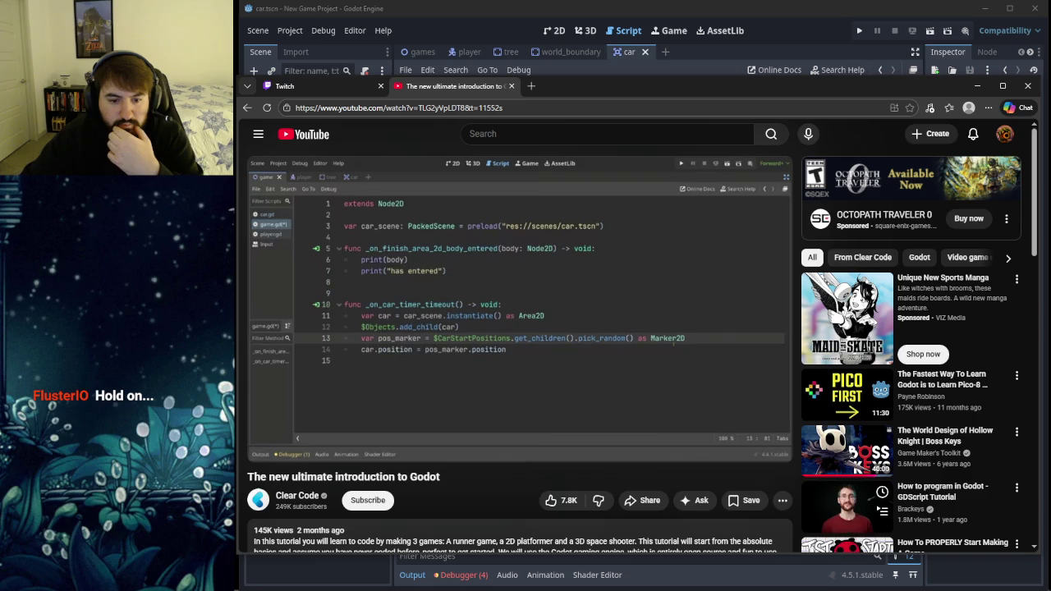
pyautogui.click(566, 73)
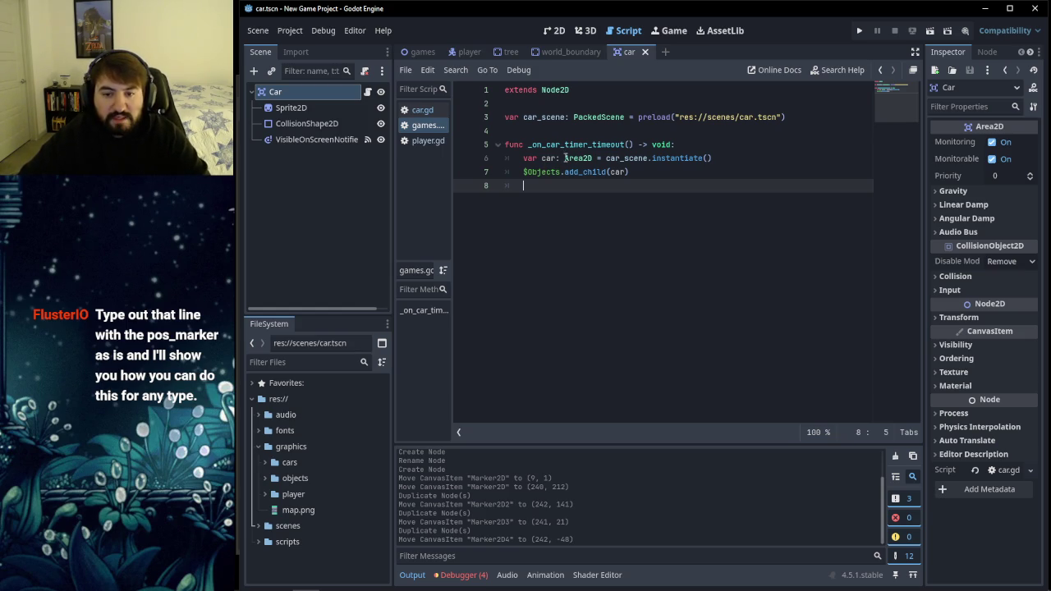
# Step: Make line 6 read 'var car: Area2D = car_scene.instantiate()' in games.gd
pyautogui.moveTo(565, 158); pyautogui.dragTo(594, 158)
pyautogui.click(552, 158)
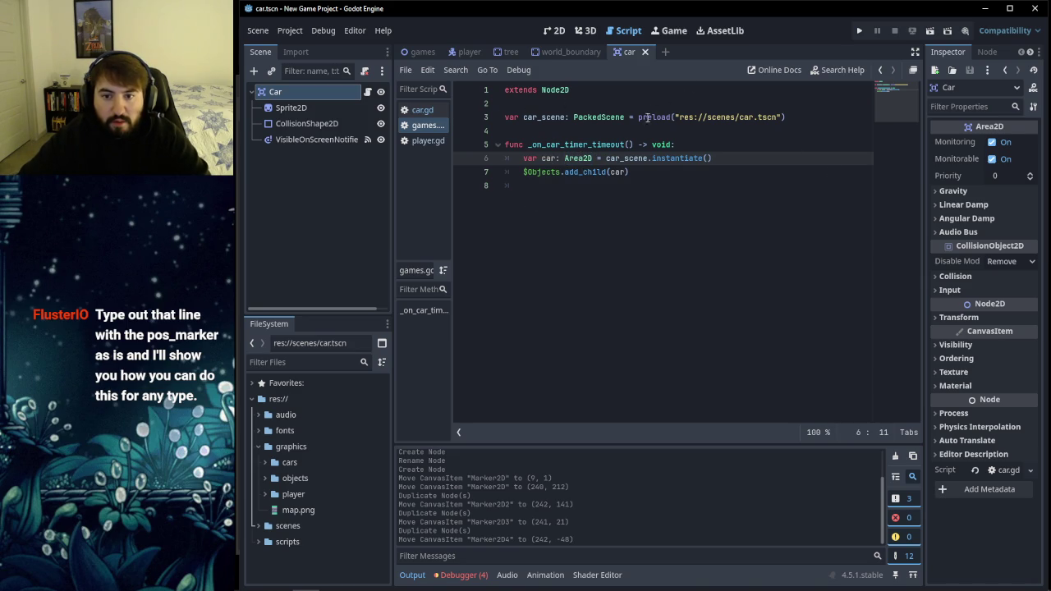
pyautogui.moveTo(574, 123)
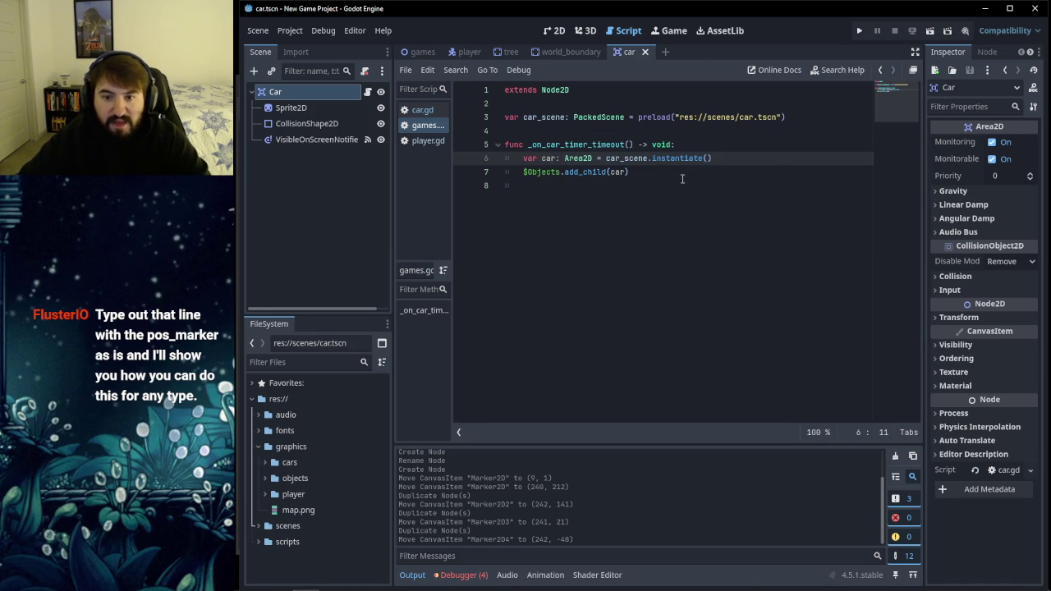
pyautogui.moveTo(565, 157); pyautogui.dragTo(603, 159)
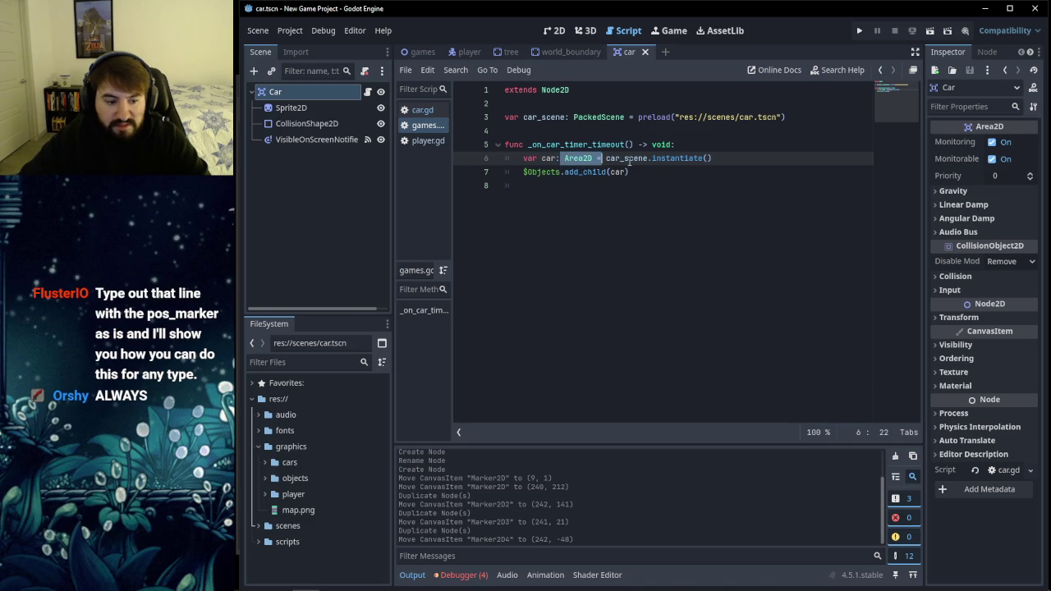
pyautogui.click(628, 160)
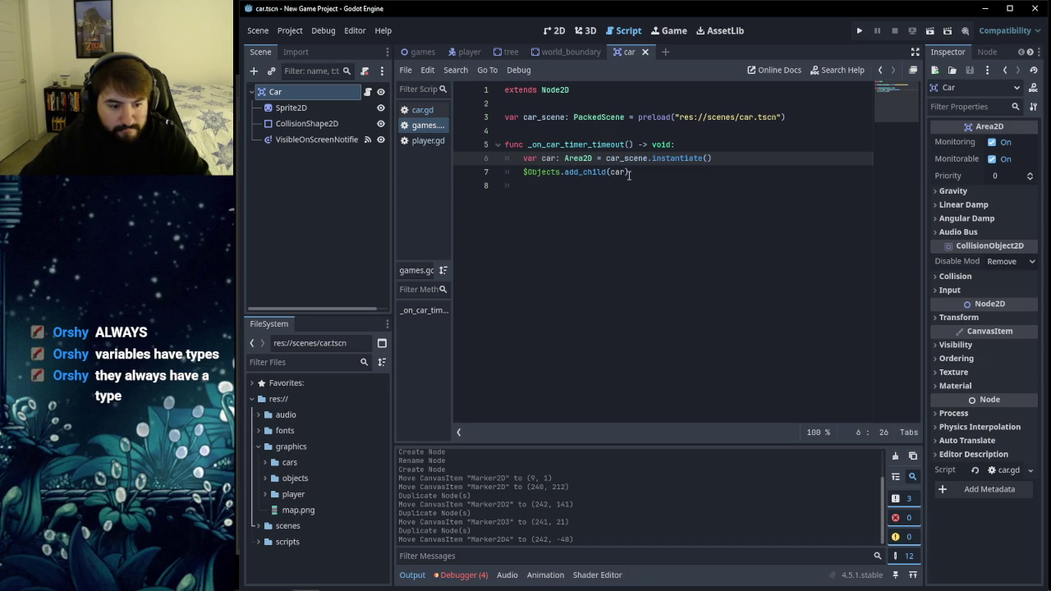
pyautogui.click(630, 174)
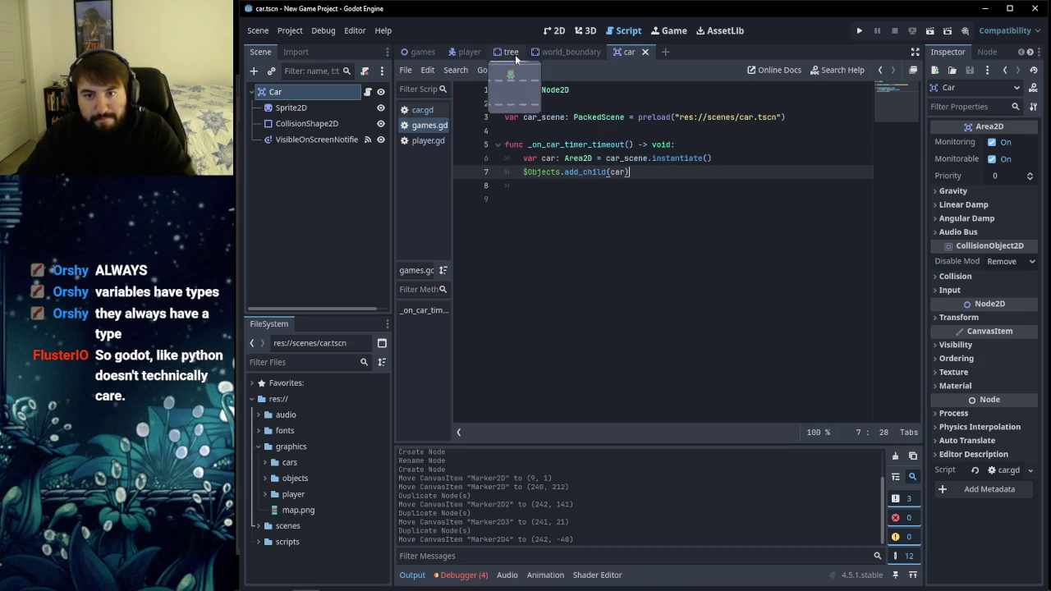
# Step: Open player.gd and inspect the int type on its line 4 speed variable
pyautogui.click(427, 143)
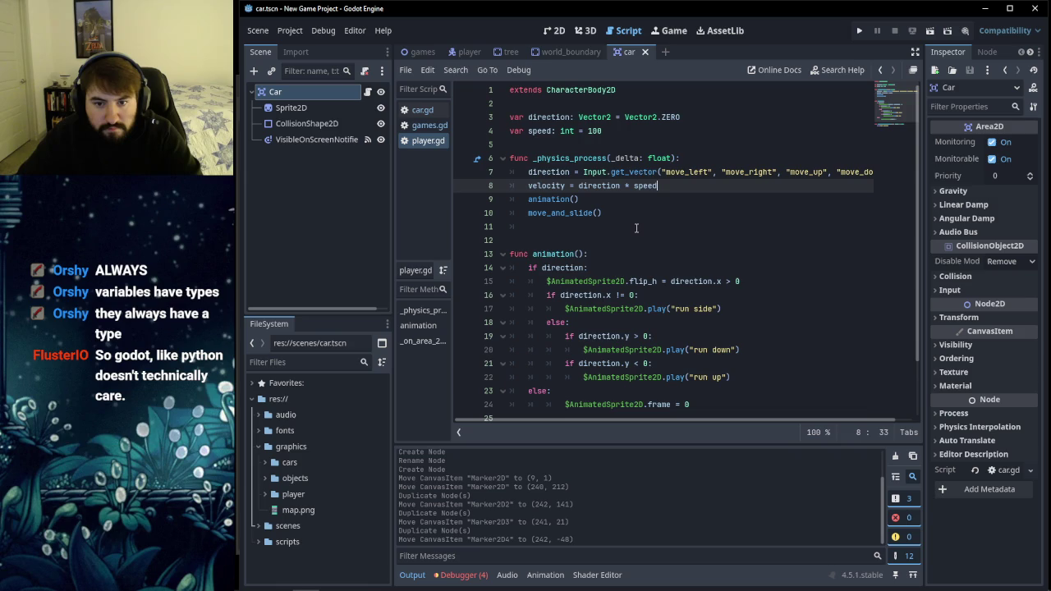
pyautogui.scroll(-2, 636, 229)
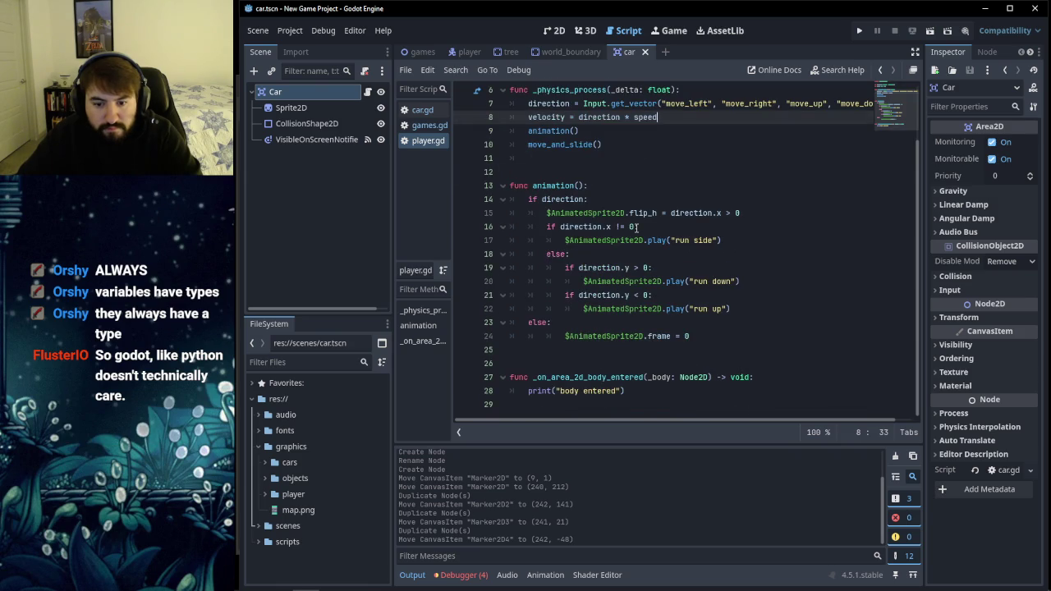
pyautogui.scroll(2, 636, 227)
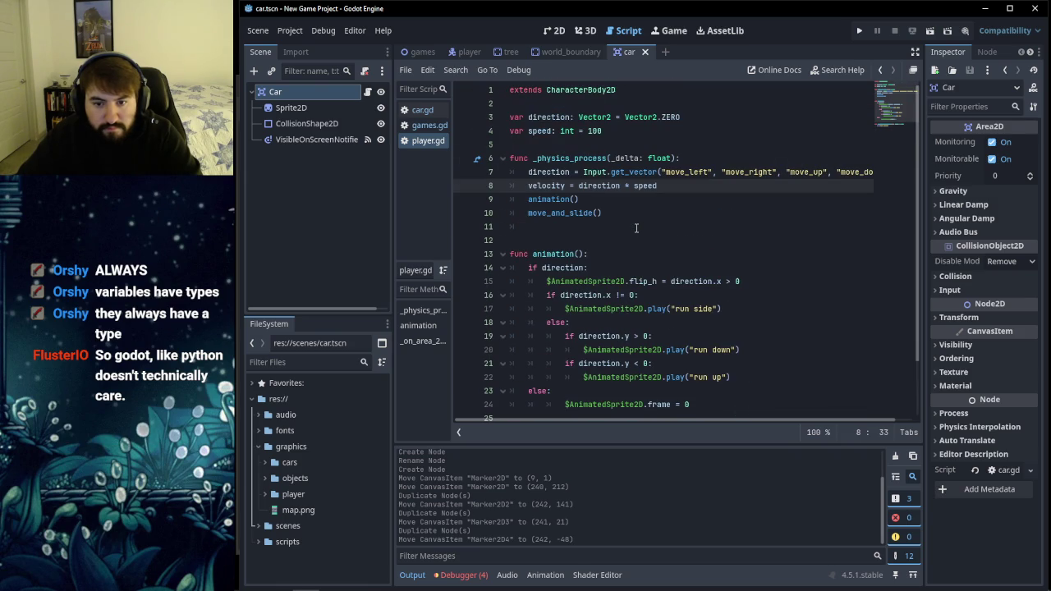
pyautogui.click(558, 130)
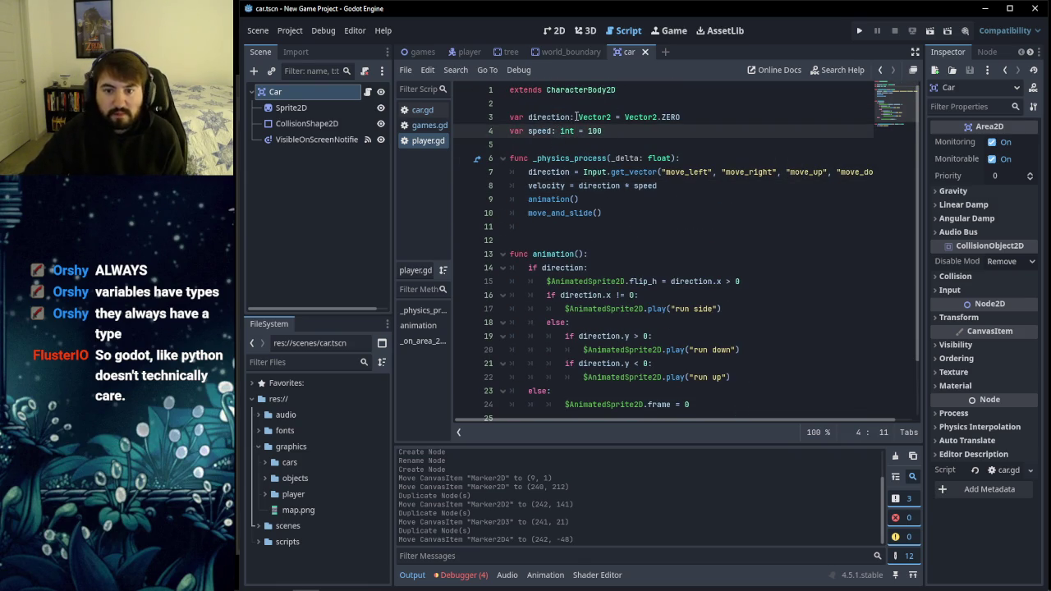
pyautogui.moveTo(559, 131); pyautogui.dragTo(589, 131)
pyautogui.click(603, 132)
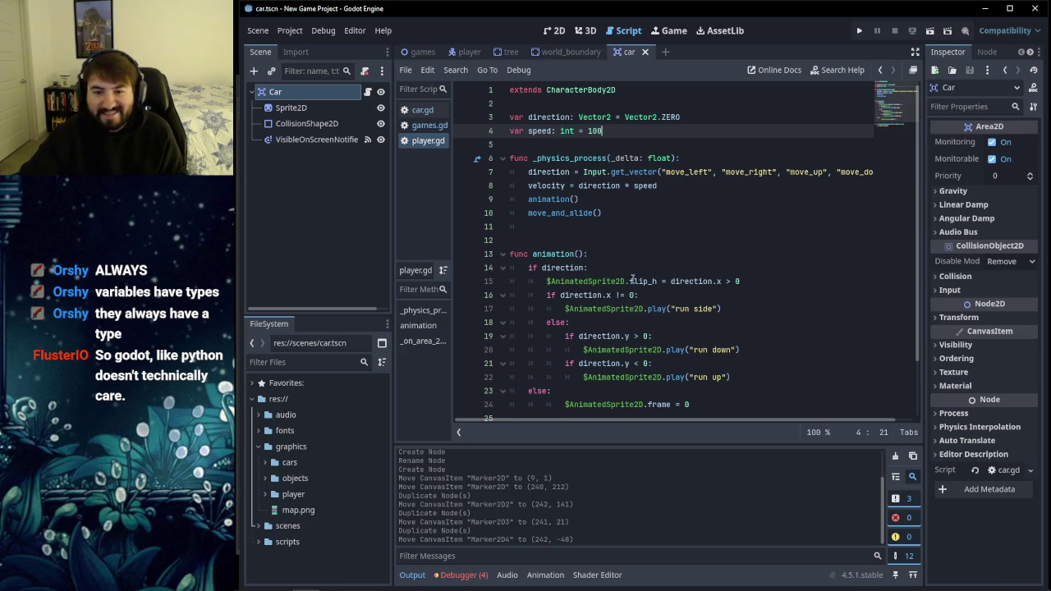
pyautogui.scroll(-2, 636, 288)
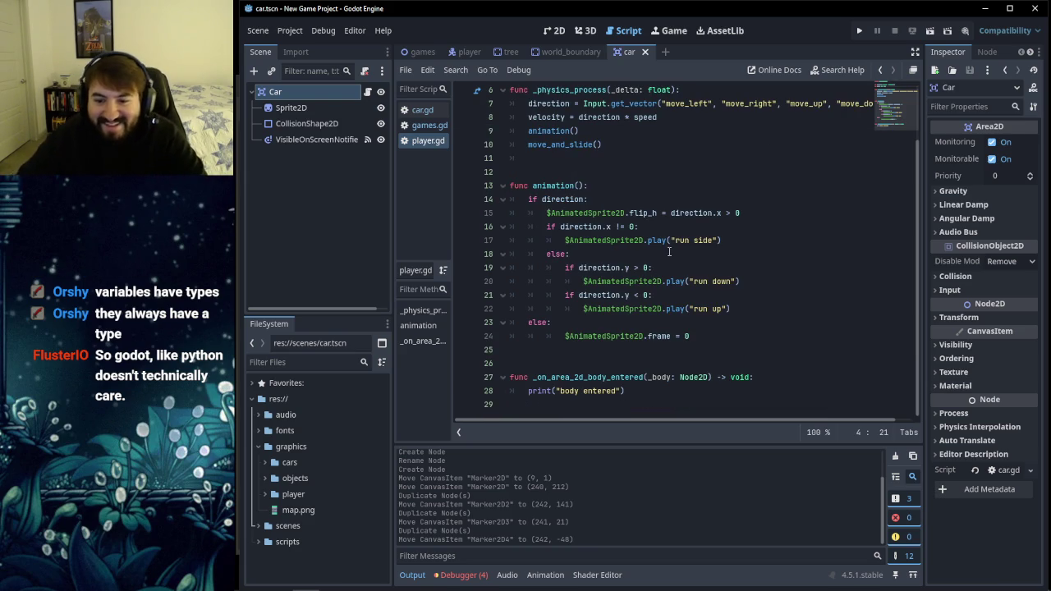
pyautogui.scroll(2, 681, 286)
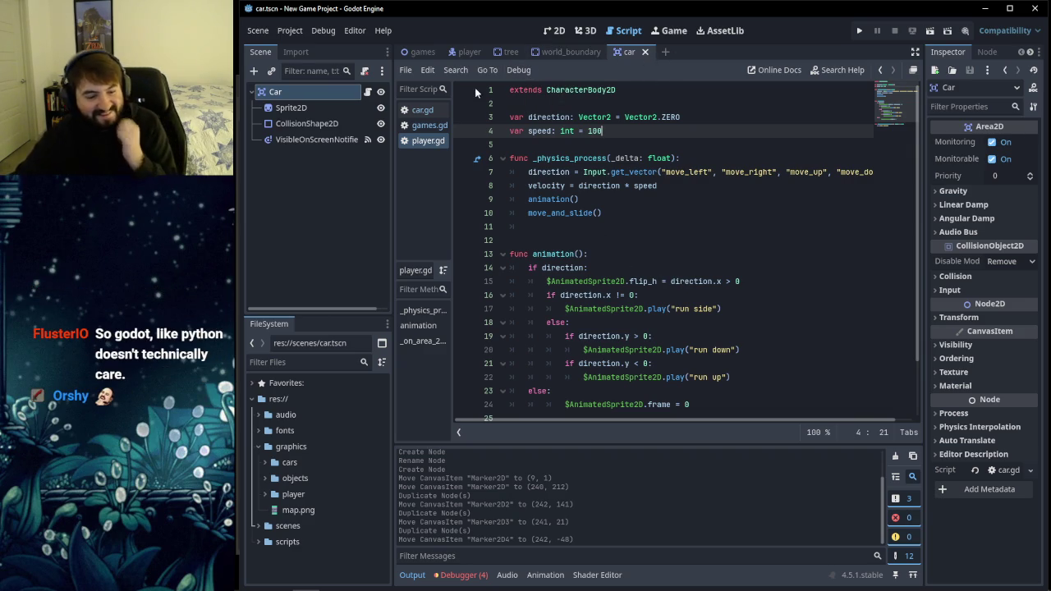
# Step: Show car.gd in the world_boundary scene, then raise the YouTube tutorial window
pyautogui.click(560, 53)
pyautogui.click(426, 124)
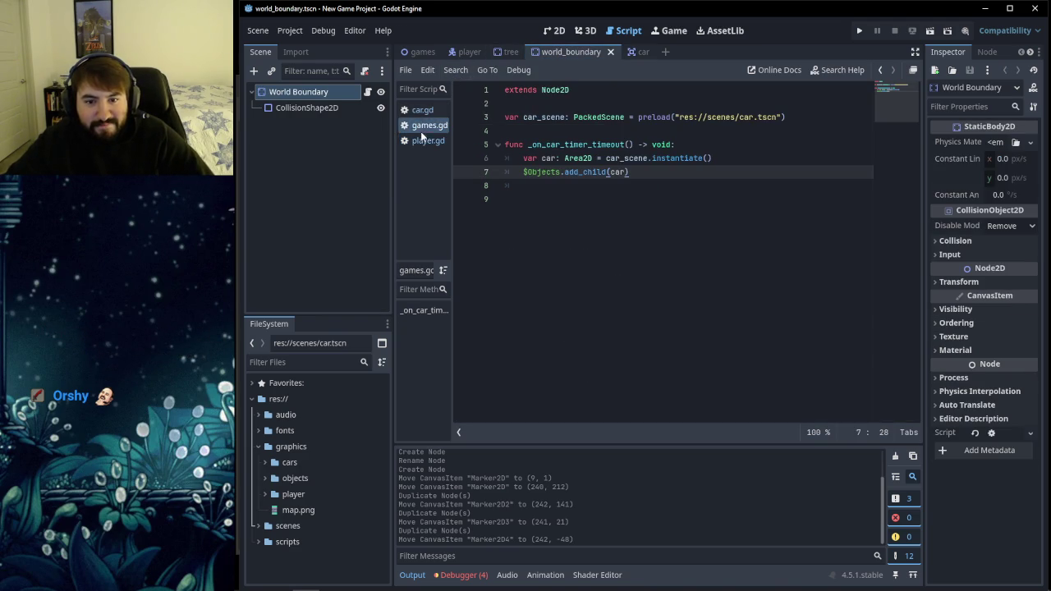
pyautogui.click(424, 112)
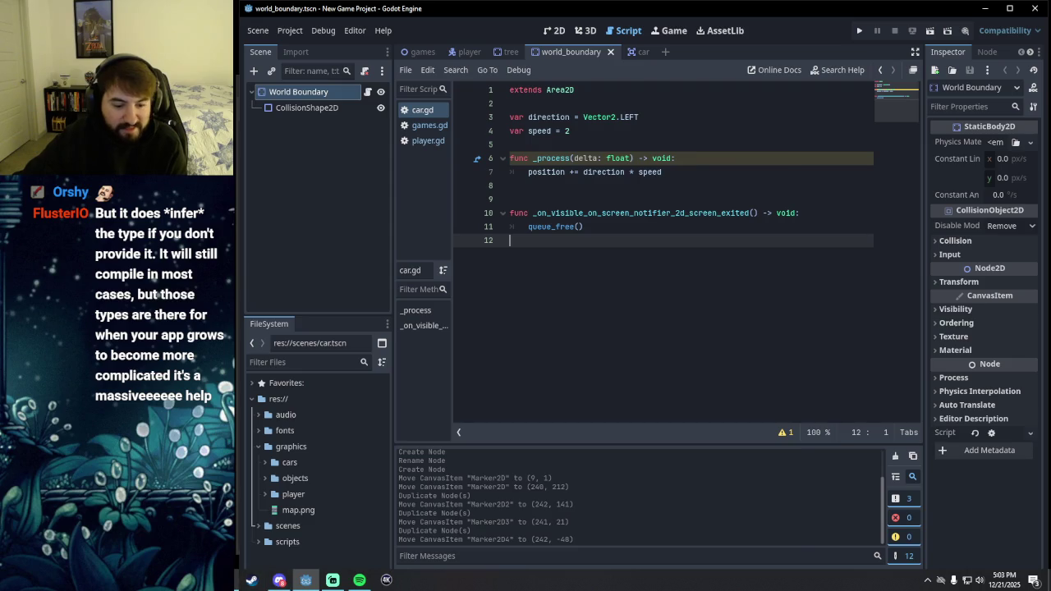
pyautogui.click(306, 580)
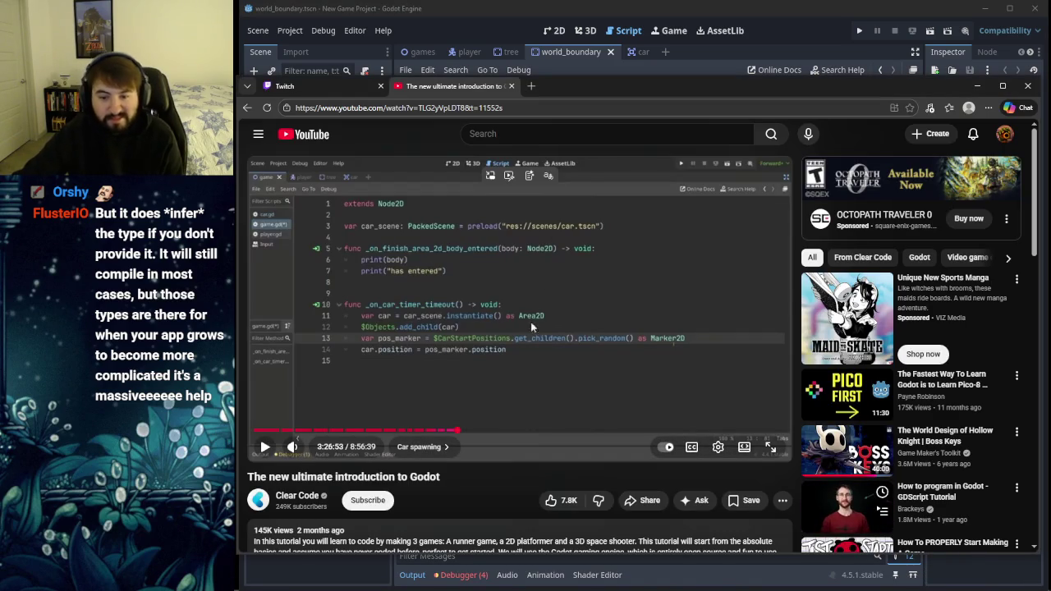
# Step: Read the tutorial's paused pos_marker spawning code, then minimize the browser
pyautogui.moveTo(571, 91)
pyautogui.mouseDown()
pyautogui.moveTo(584, 96)
pyautogui.moveTo(573, 91)
pyautogui.mouseUp()
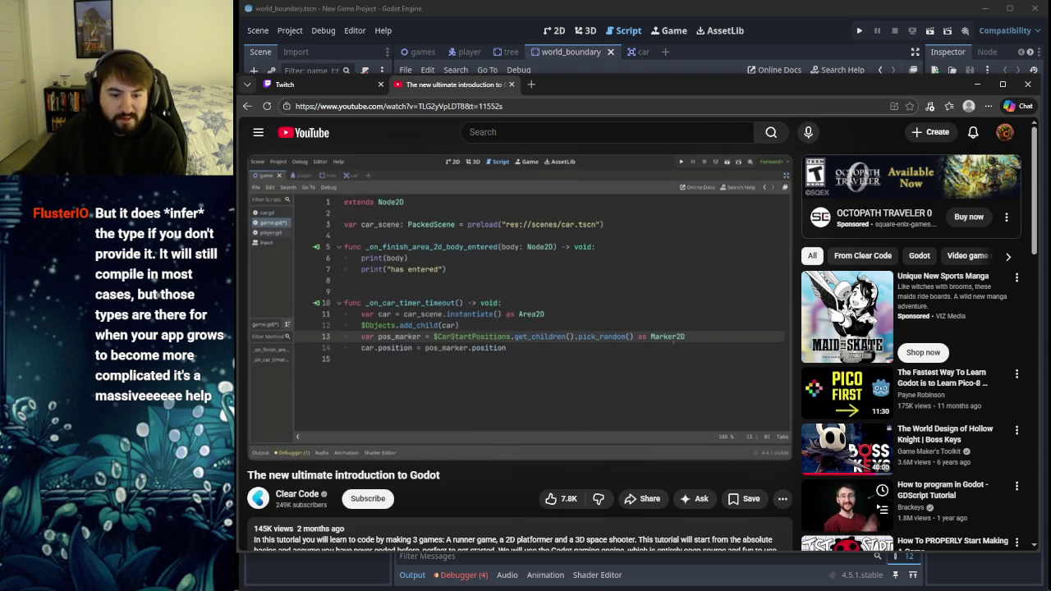
pyautogui.moveTo(519, 354)
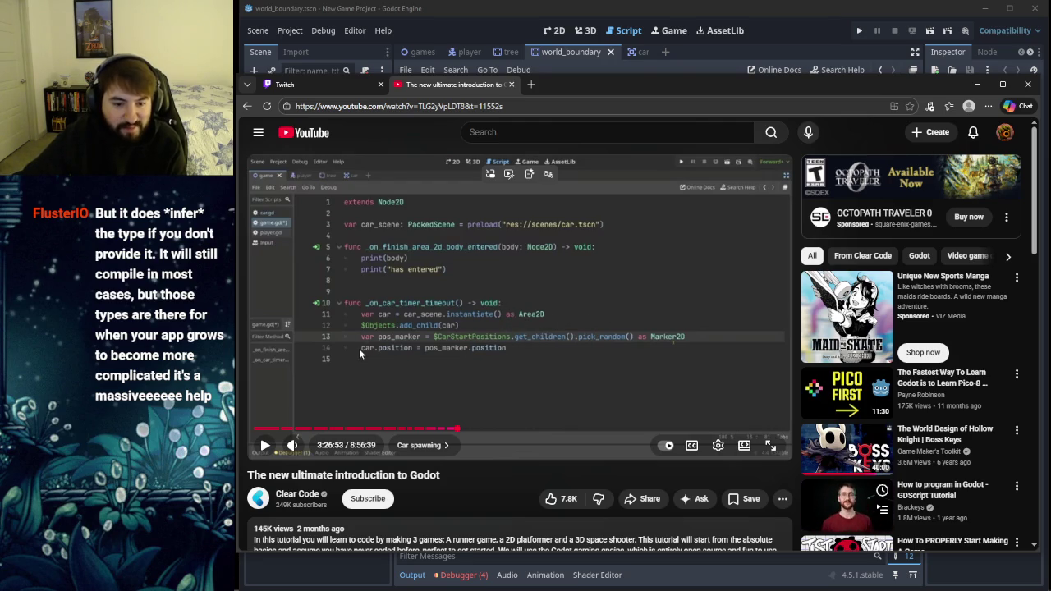
pyautogui.click(515, 11)
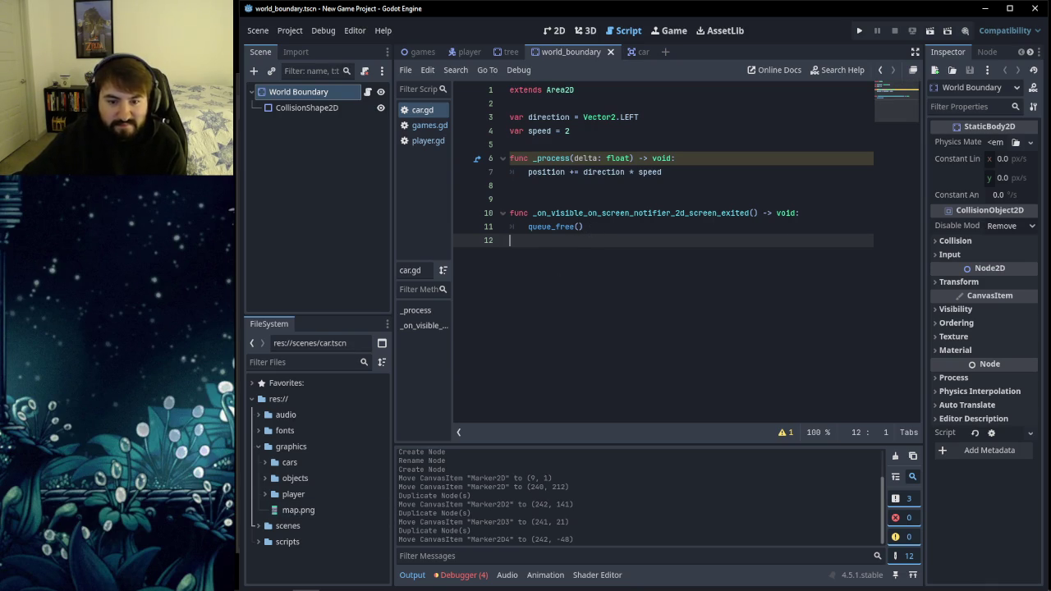
pyautogui.click(279, 582)
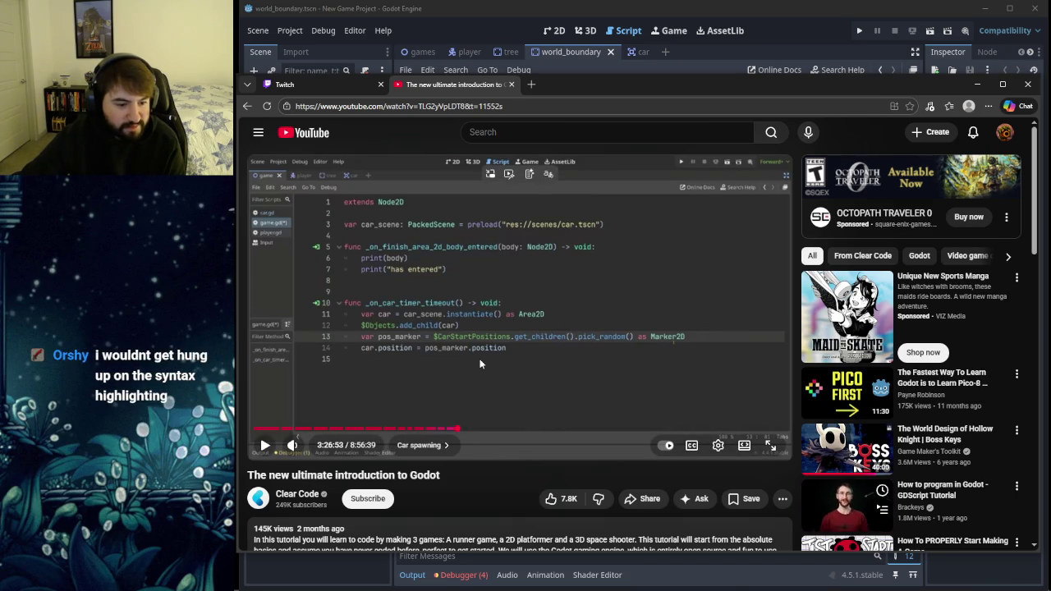
pyautogui.doubleClick(426, 475)
pyautogui.click(421, 498)
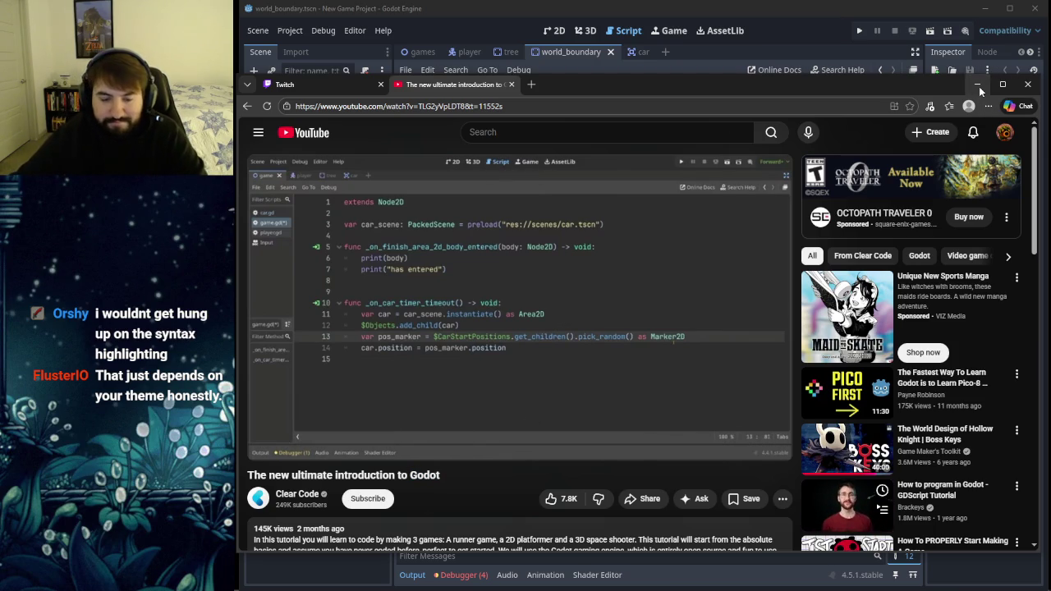
pyautogui.click(978, 87)
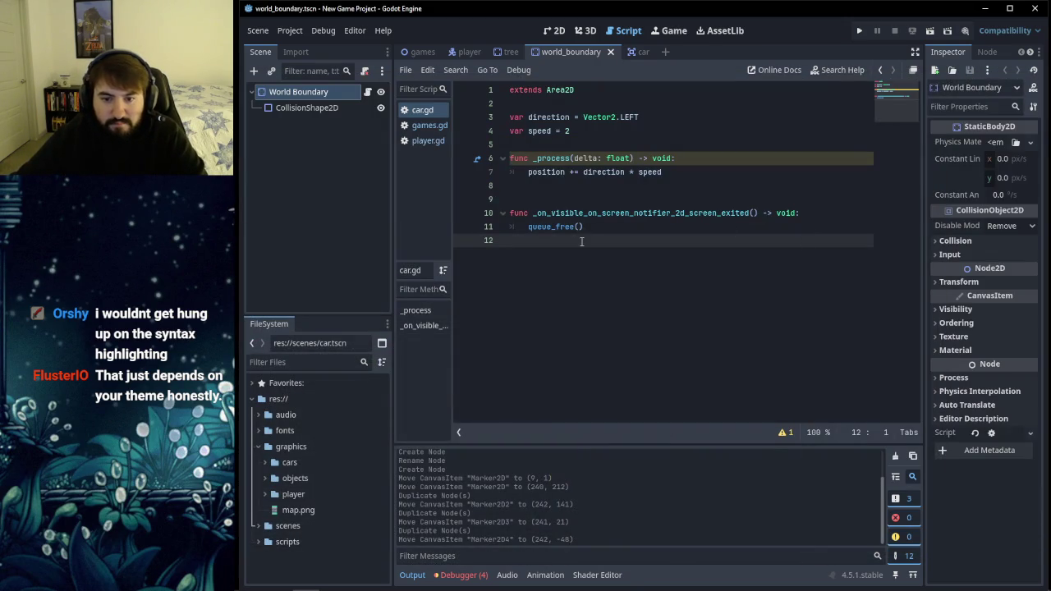
# Step: Add line 8 in games.gd starting 'var pos_marker: Marker2D ='
pyautogui.click(430, 127)
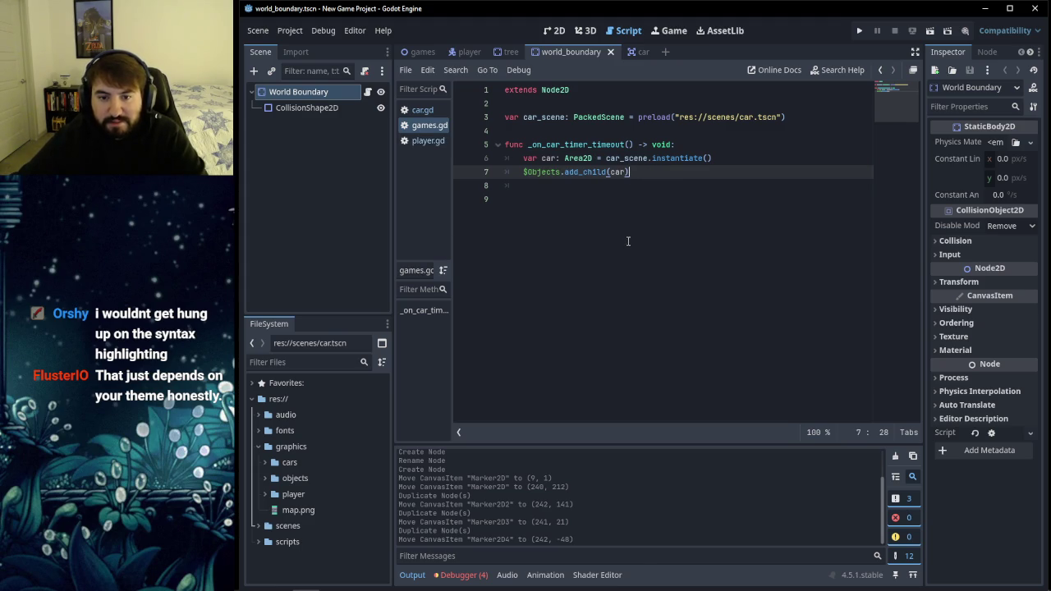
pyautogui.press('Return')
pyautogui.write('va')
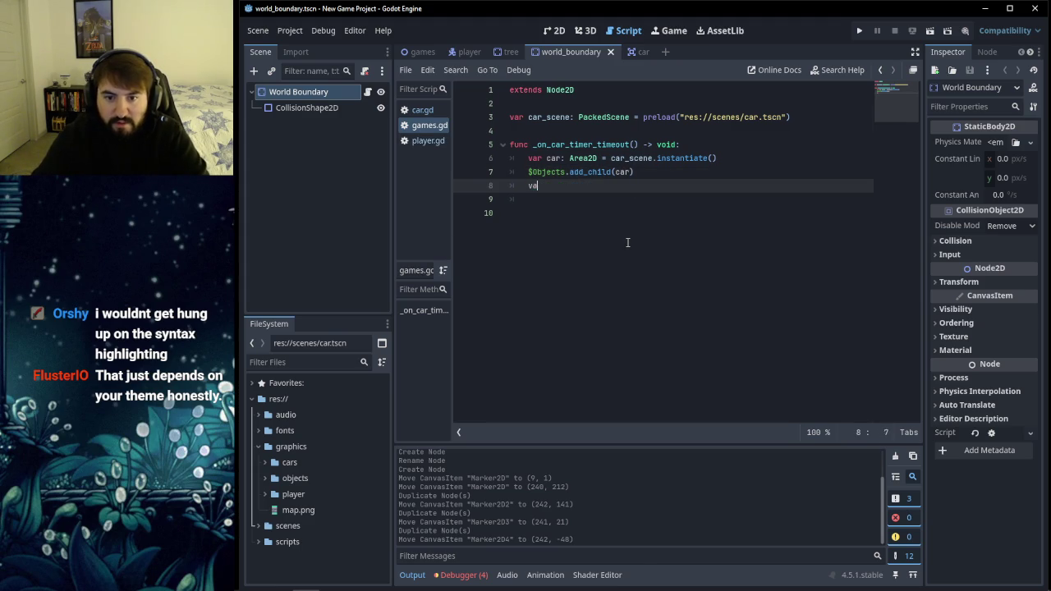
pyautogui.write('r pos_m')
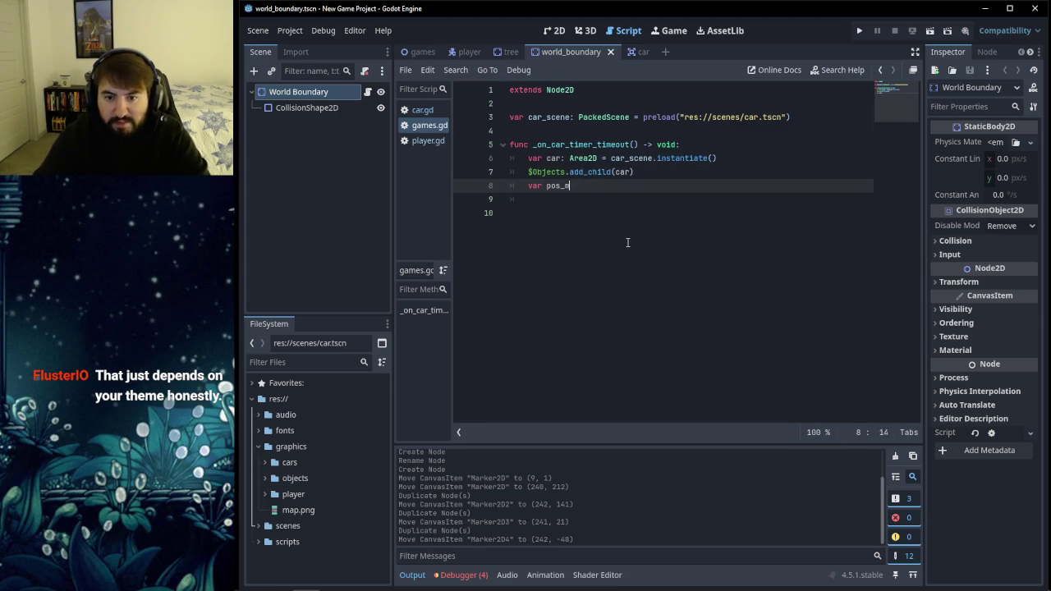
pyautogui.write('arker:')
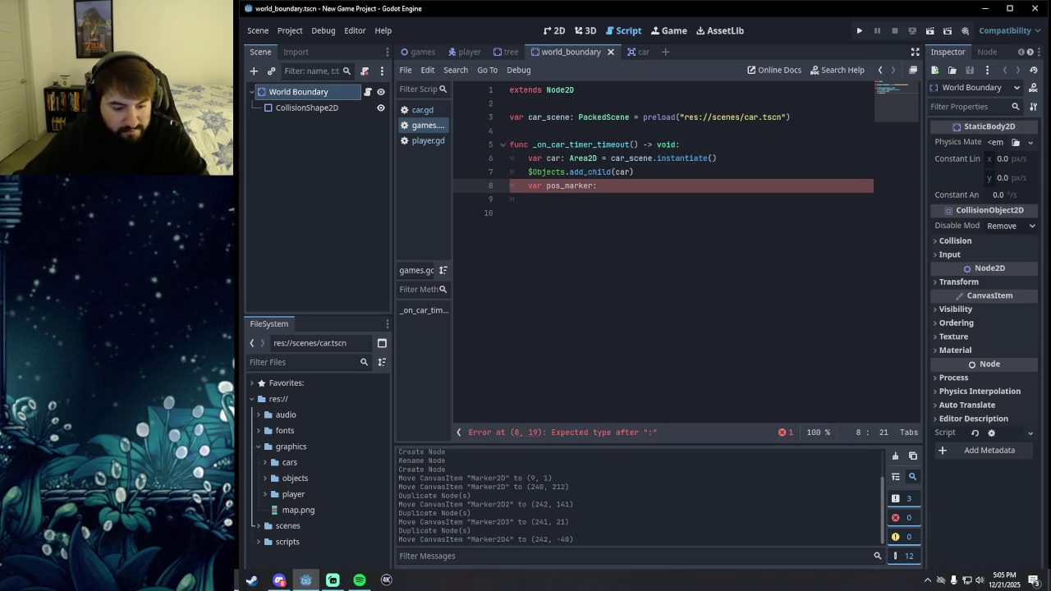
pyautogui.click(307, 580)
pyautogui.hotkey('alt', 'Tab')
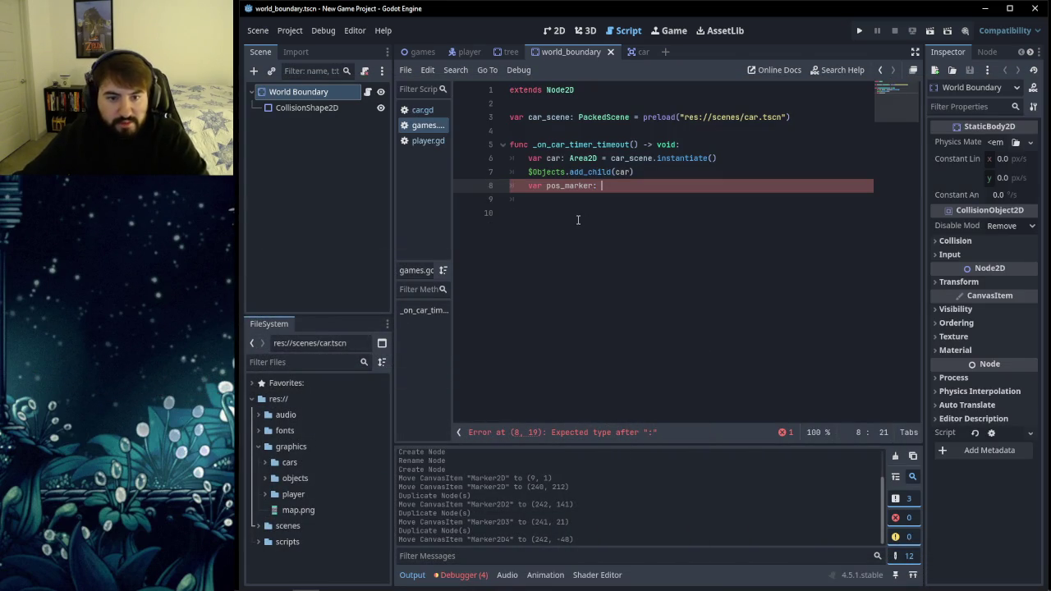
pyautogui.write('Marker')
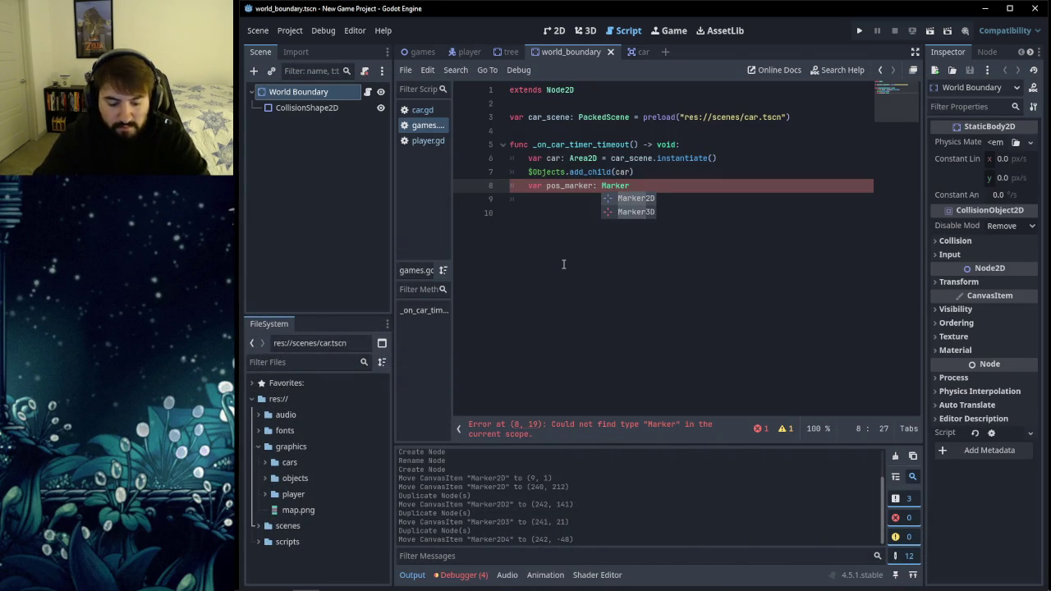
pyautogui.write('2D =')
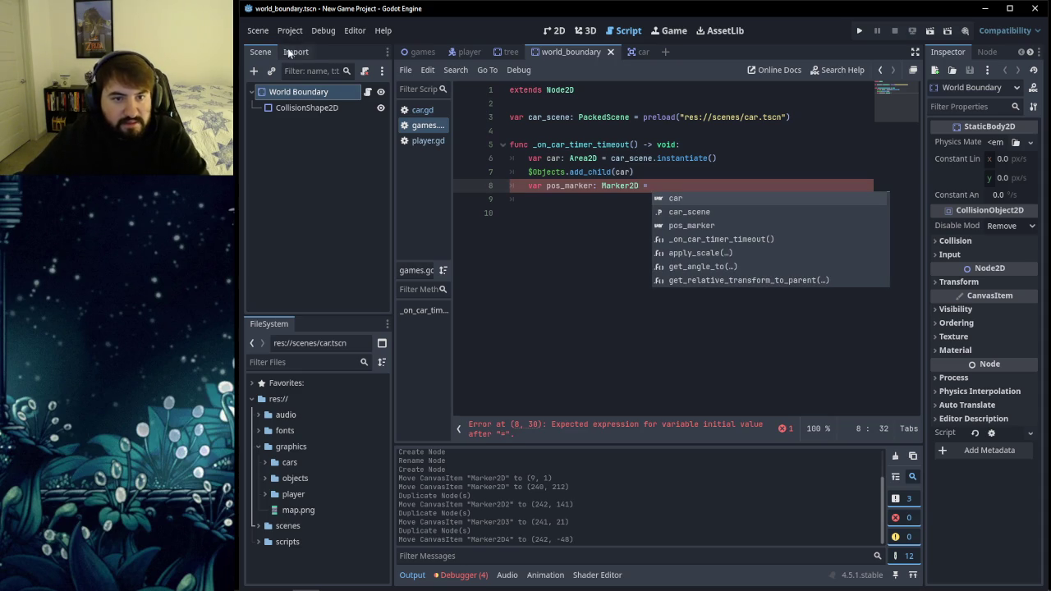
# Step: Drag the CarStartPositions node into line 8 and type a dot after it
pyautogui.click(420, 56)
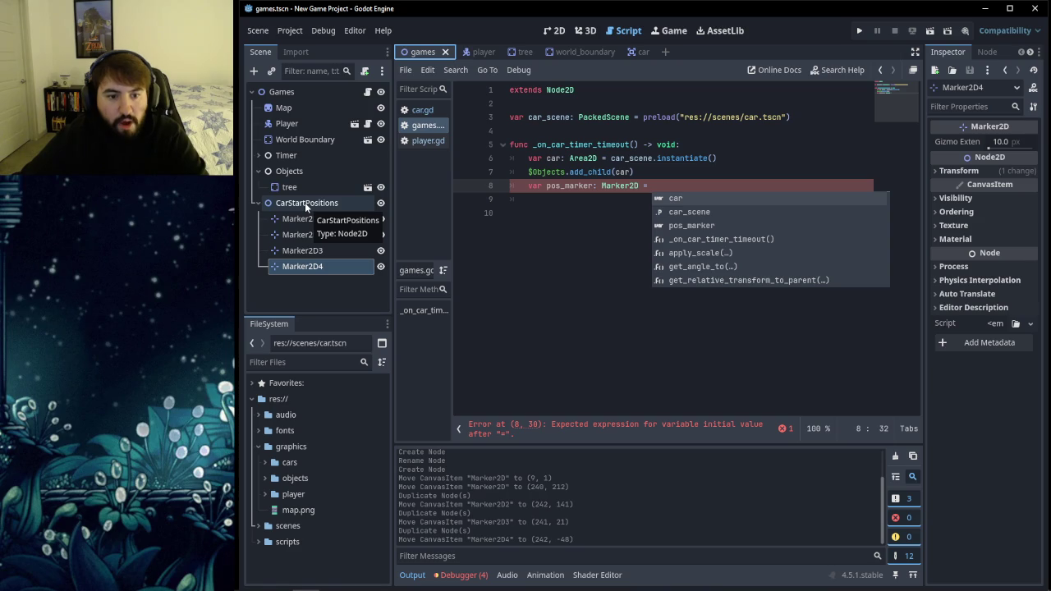
pyautogui.moveTo(305, 203)
pyautogui.mouseDown()
pyautogui.moveTo(709, 182)
pyautogui.moveTo(676, 185)
pyautogui.moveTo(669, 197)
pyautogui.mouseUp()
pyautogui.write('.')
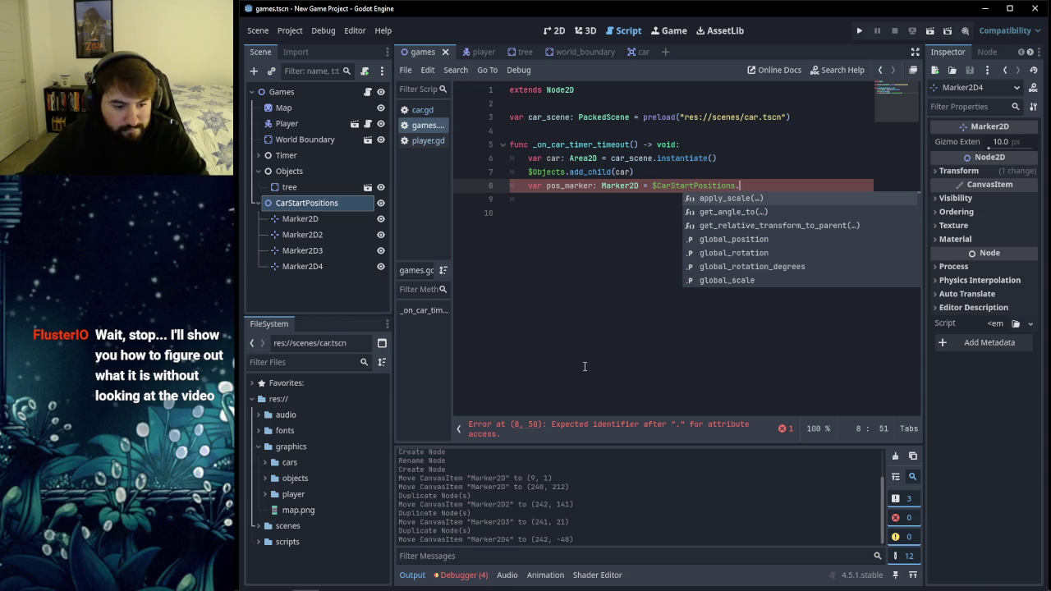
pyautogui.click(279, 580)
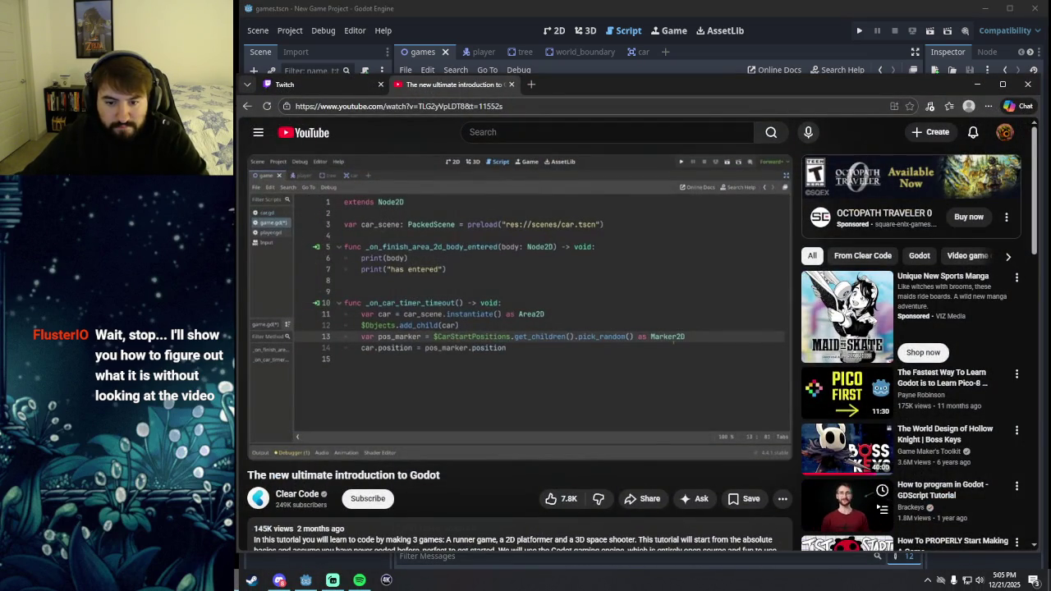
# Step: Return from the tutorial to the games.gd script in Godot
pyautogui.click(280, 580)
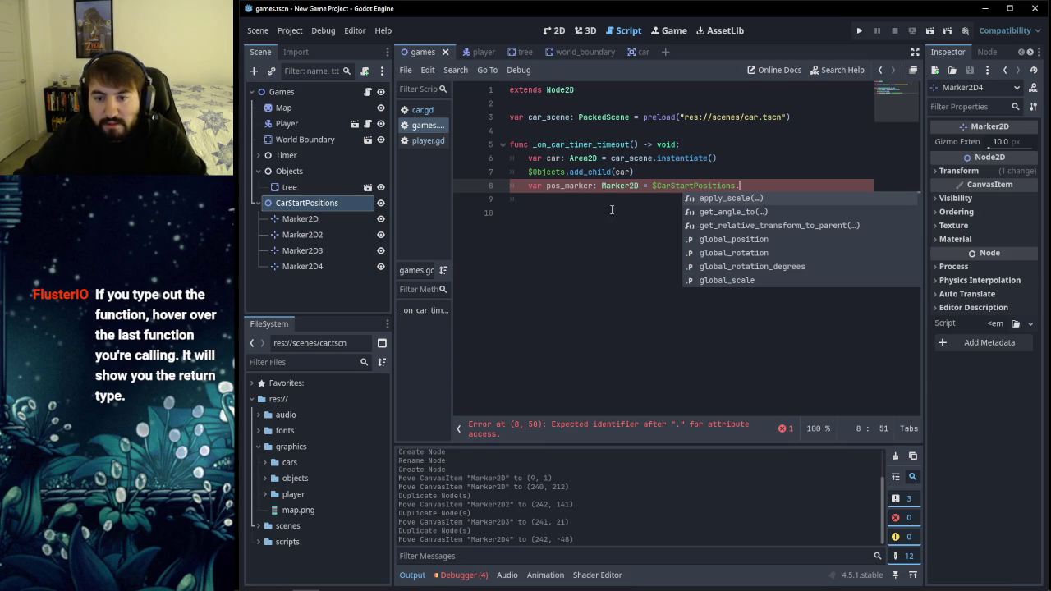
pyautogui.moveTo(622, 185)
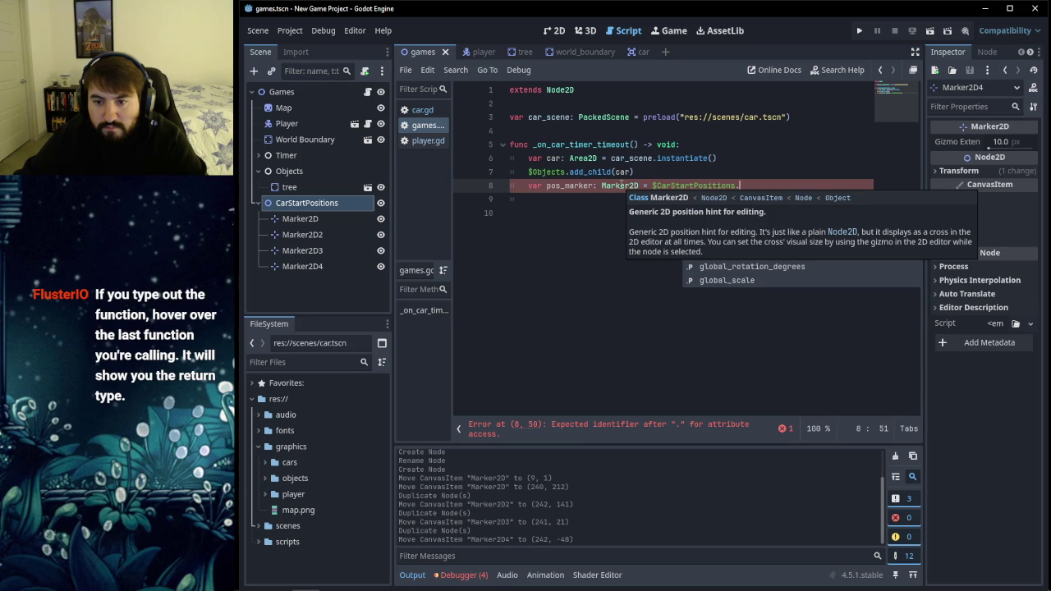
# Step: Chain get_children() onto $CarStartPositions on line 8 using autocomplete
pyautogui.write('get')
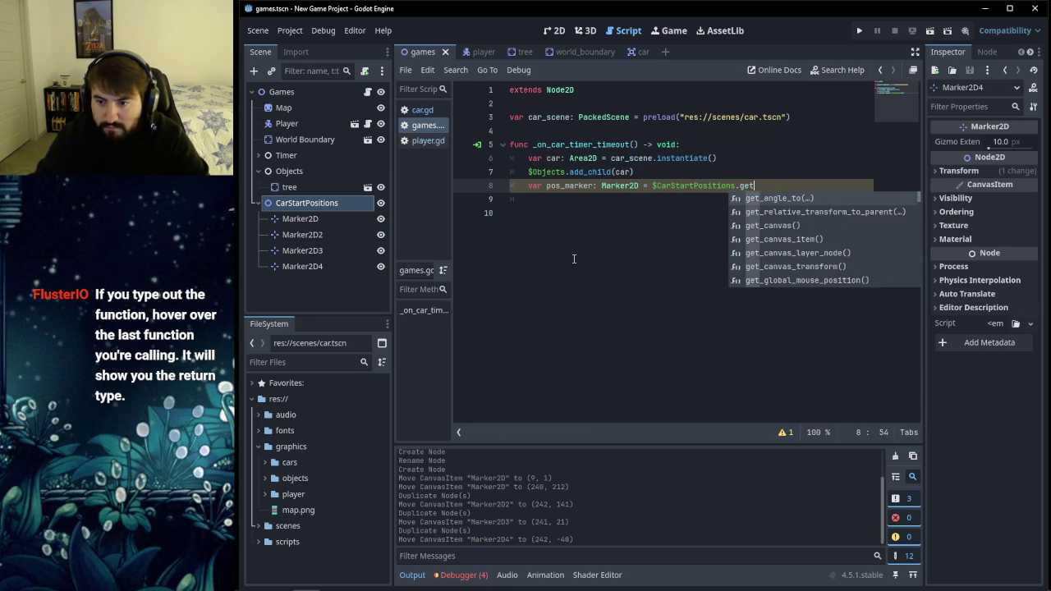
pyautogui.write('_po')
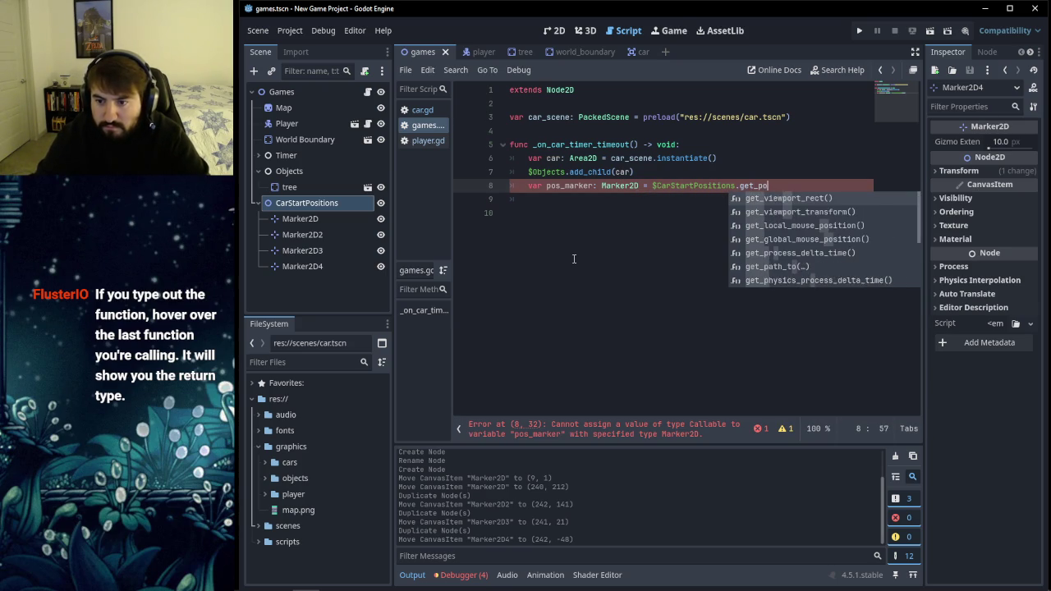
pyautogui.write('sitio')
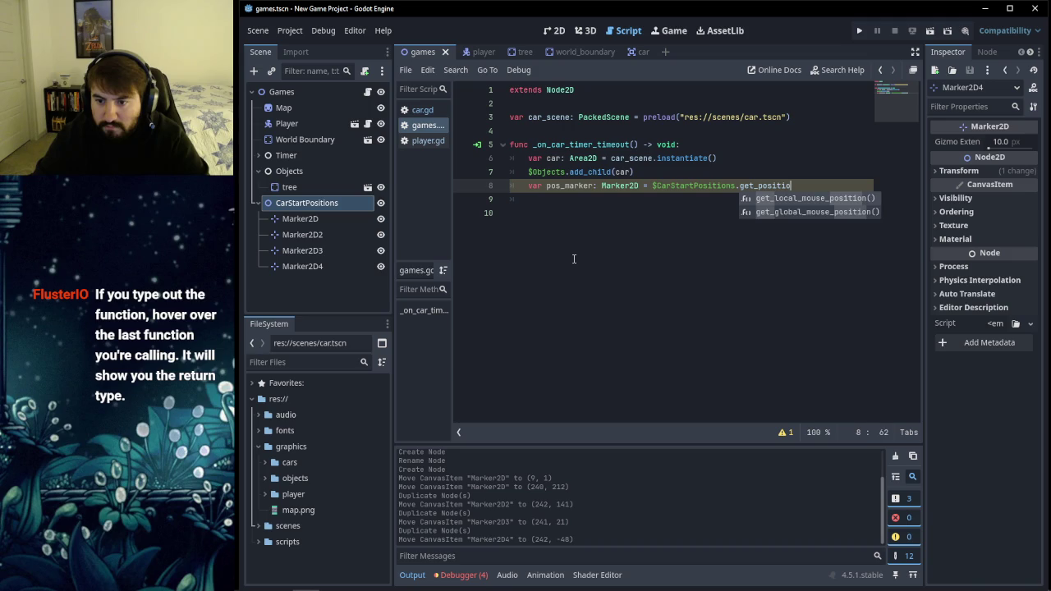
pyautogui.press('BackSpace')
pyautogui.press('BackSpace')
pyautogui.press('BackSpace')
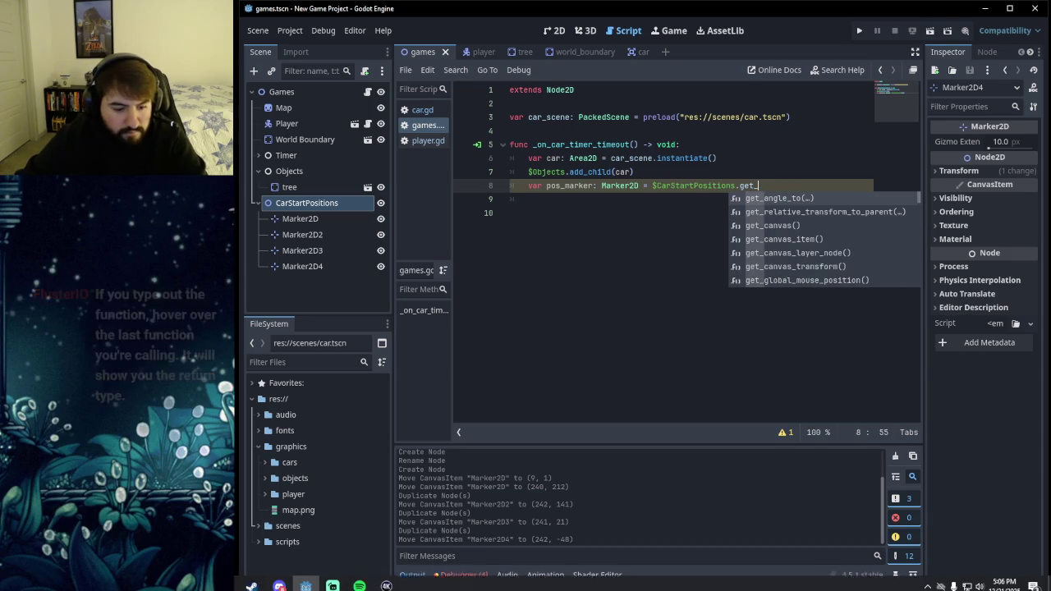
pyautogui.click(279, 580)
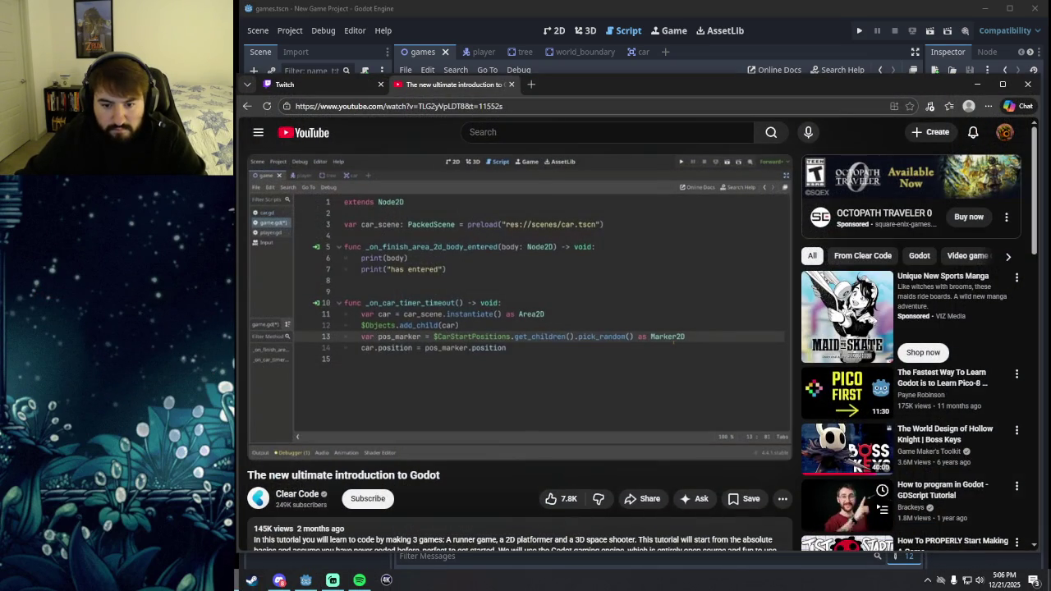
pyautogui.click(279, 580)
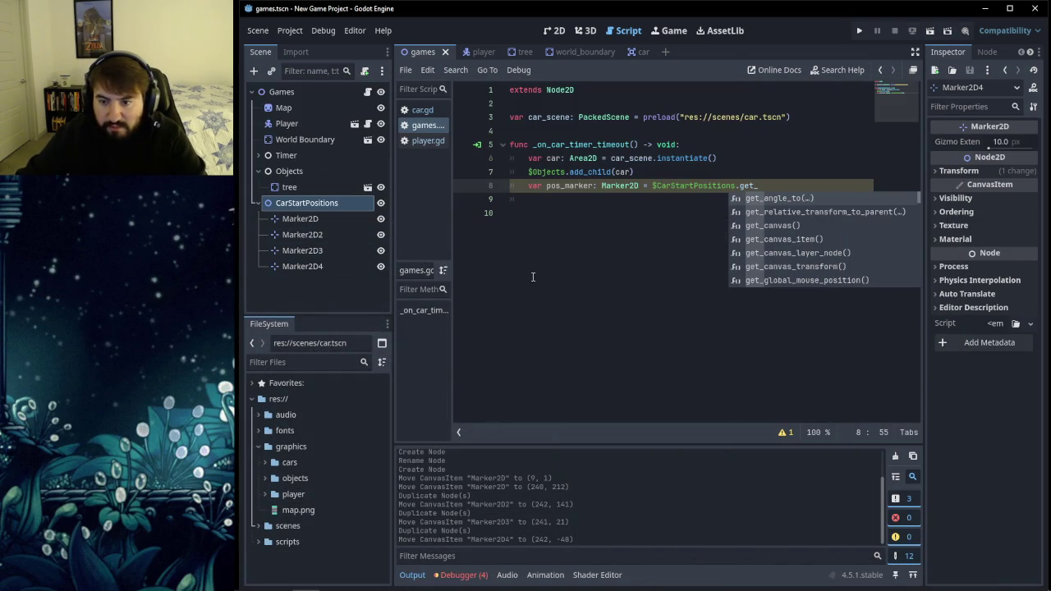
pyautogui.write('chi')
pyautogui.press('Down')
pyautogui.press('Return')
# Step: Append .pick_random() after get_children() to complete line 8
pyautogui.press('Right')
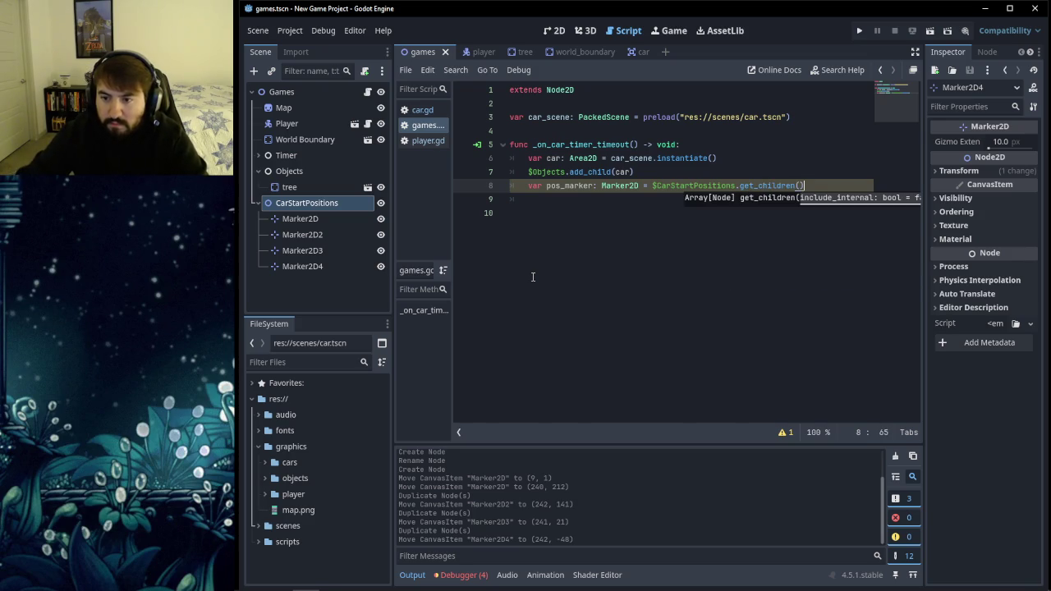
pyautogui.write('.get')
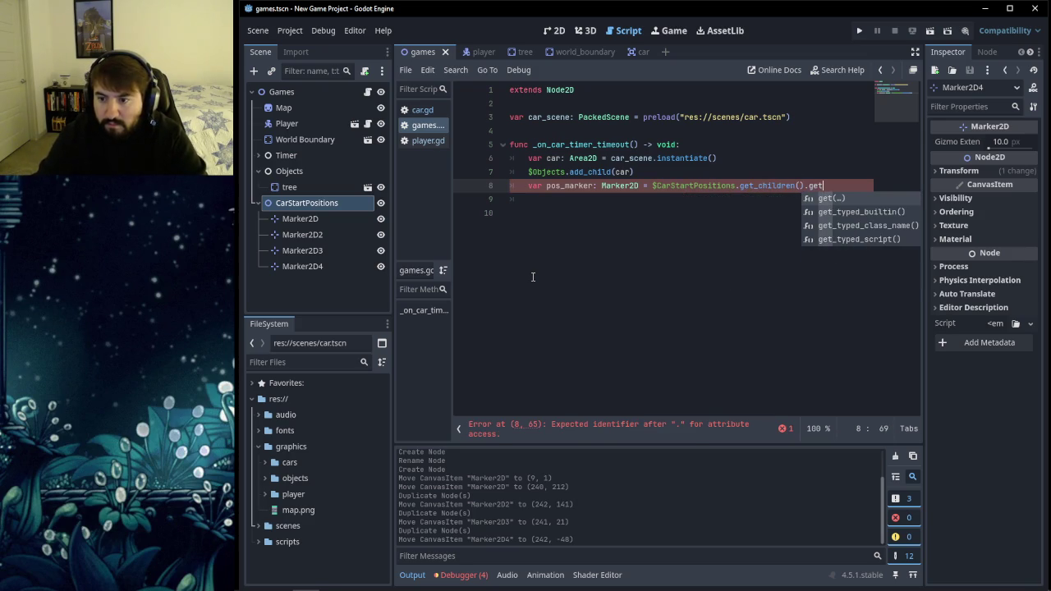
pyautogui.press('BackSpace')
pyautogui.press('BackSpace')
pyautogui.press('BackSpace')
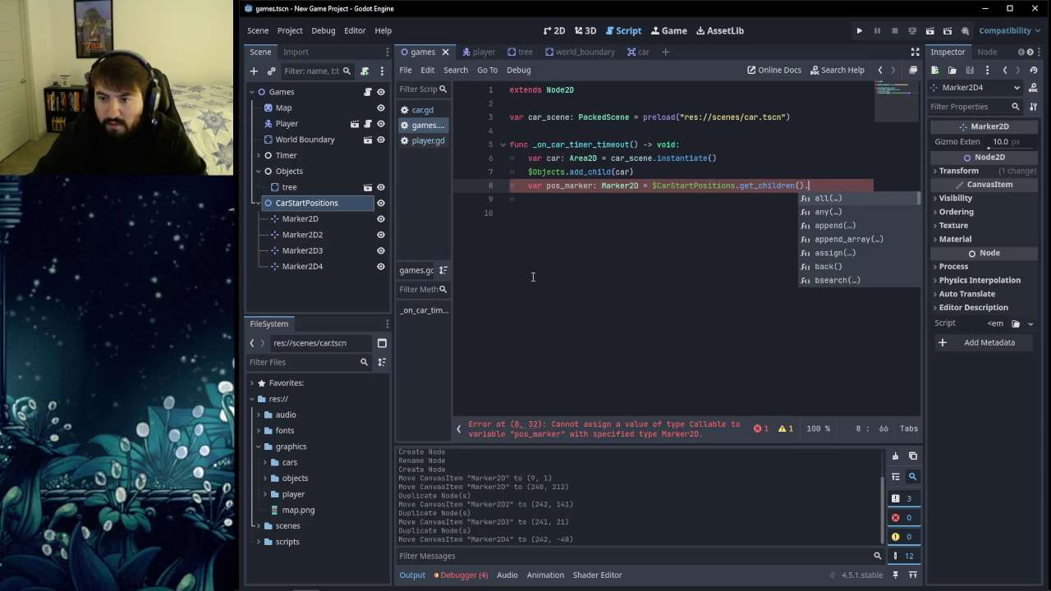
pyautogui.click(279, 580)
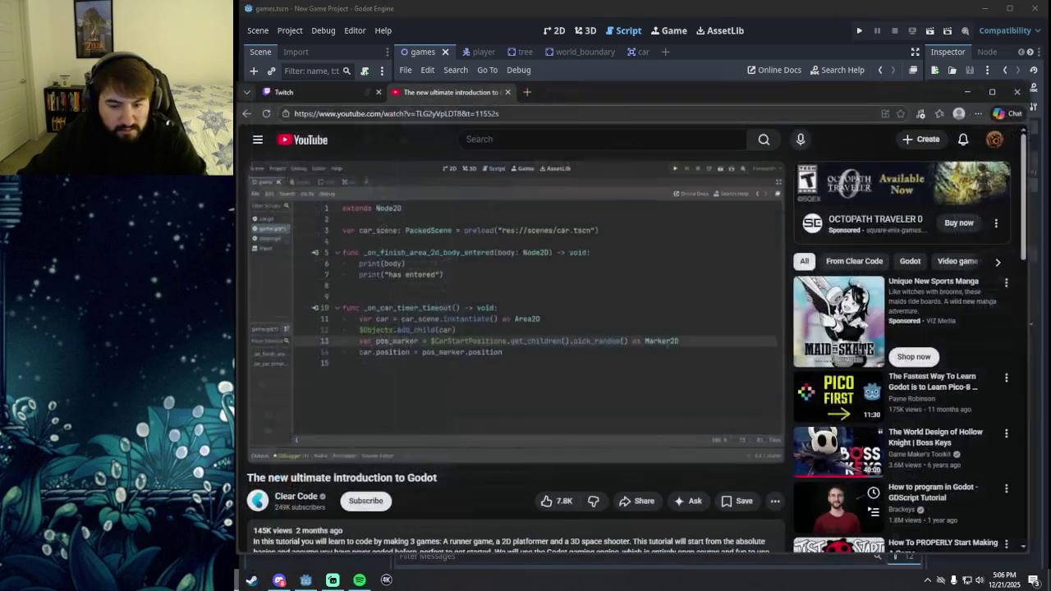
pyautogui.hotkey('alt', 'Tab')
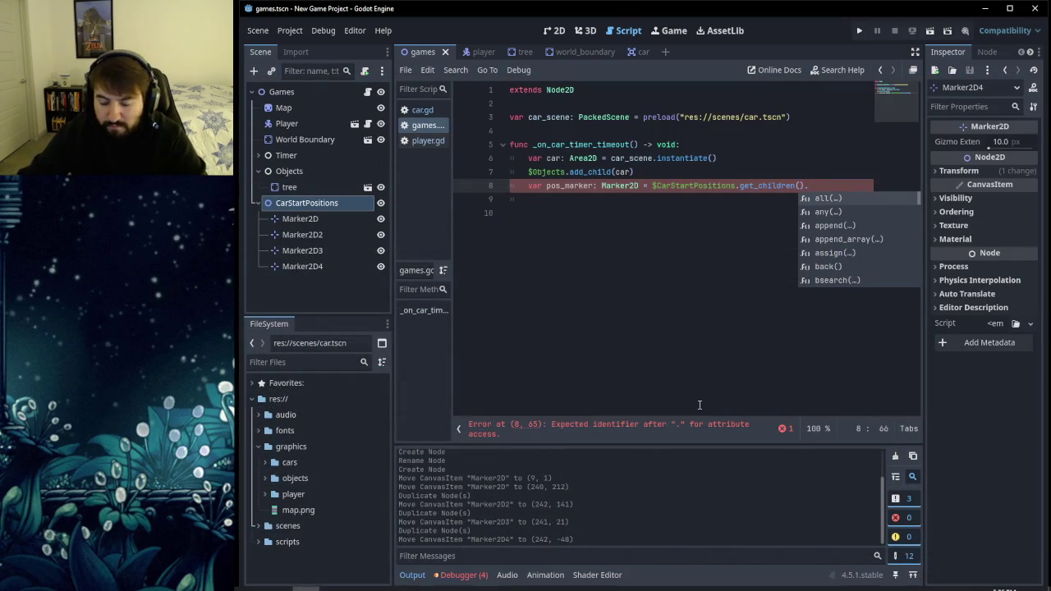
pyautogui.write('pick')
pyautogui.press('Return')
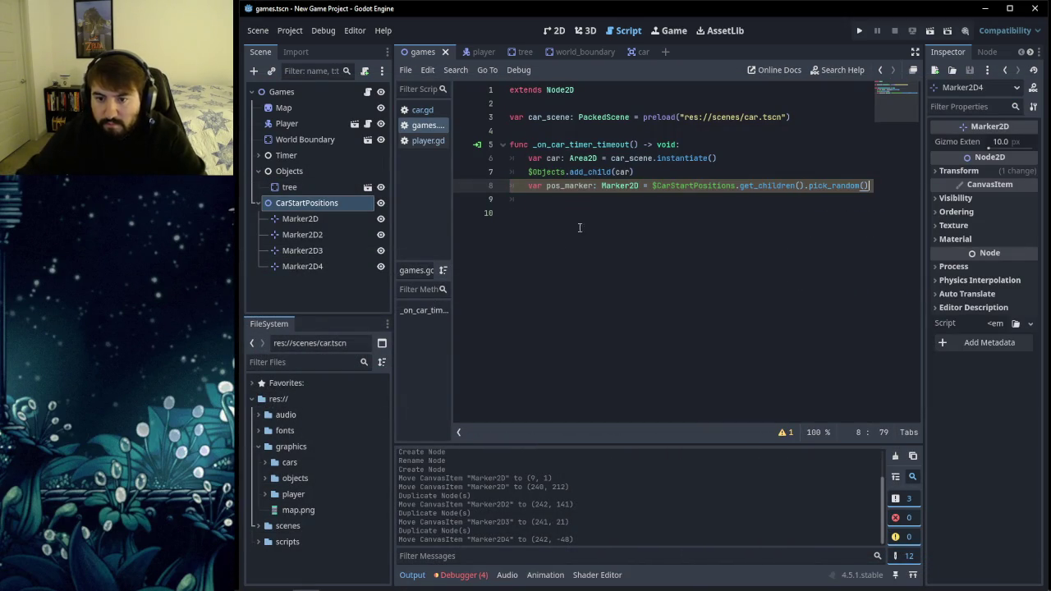
# Step: Expand the script's unused-variable warning details
pyautogui.click(552, 233)
pyautogui.click(557, 204)
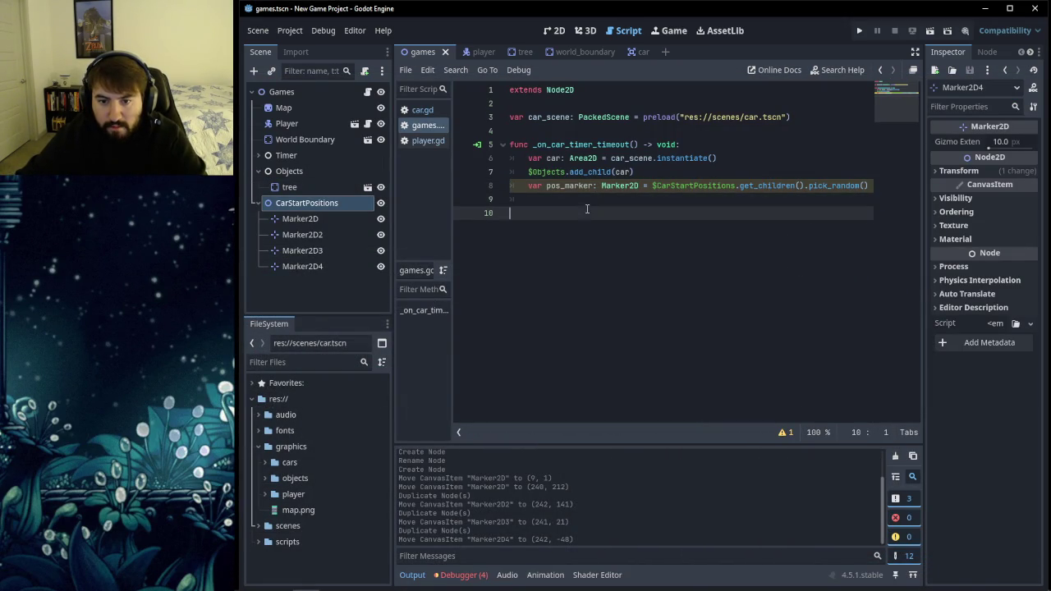
pyautogui.click(784, 432)
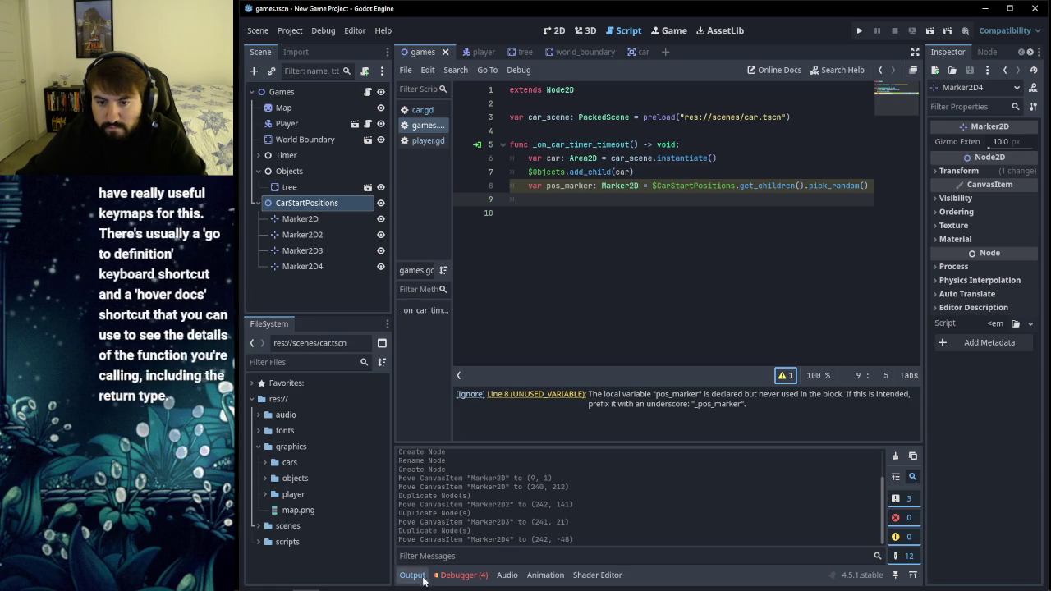
pyautogui.hotkey('alt', 'Tab')
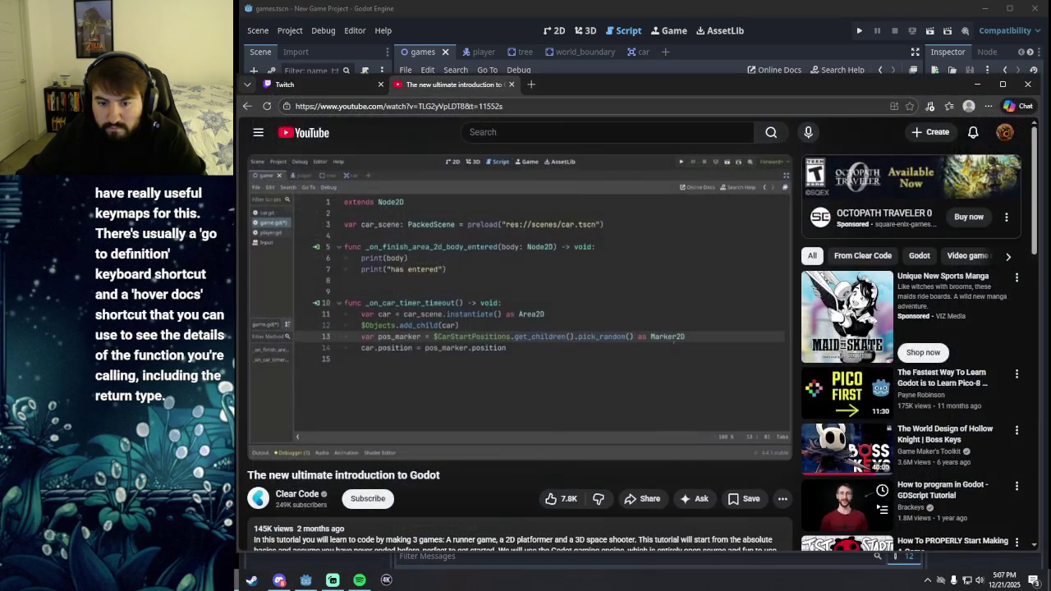
# Step: Rewind the tutorial to 3:26:49, then minimize it to return to Godot
pyautogui.click(461, 362)
pyautogui.click(454, 368)
pyautogui.press('Left')
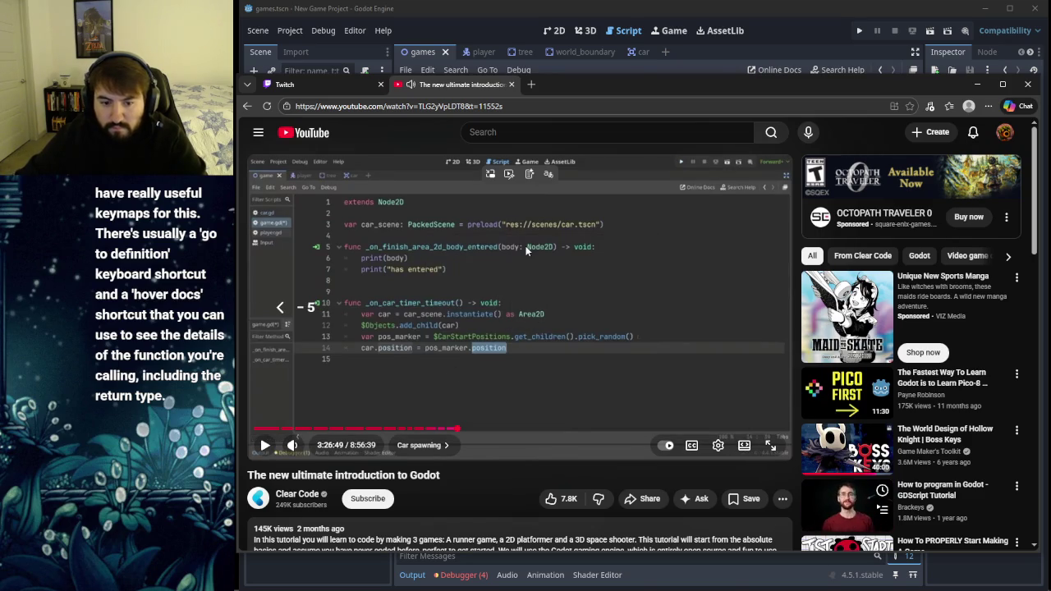
pyautogui.click(976, 88)
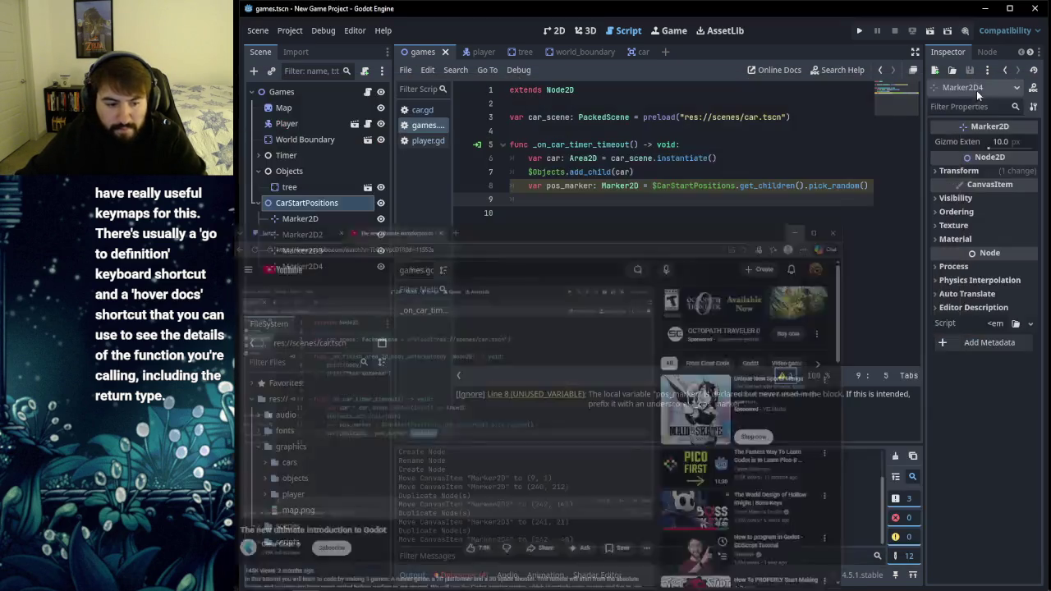